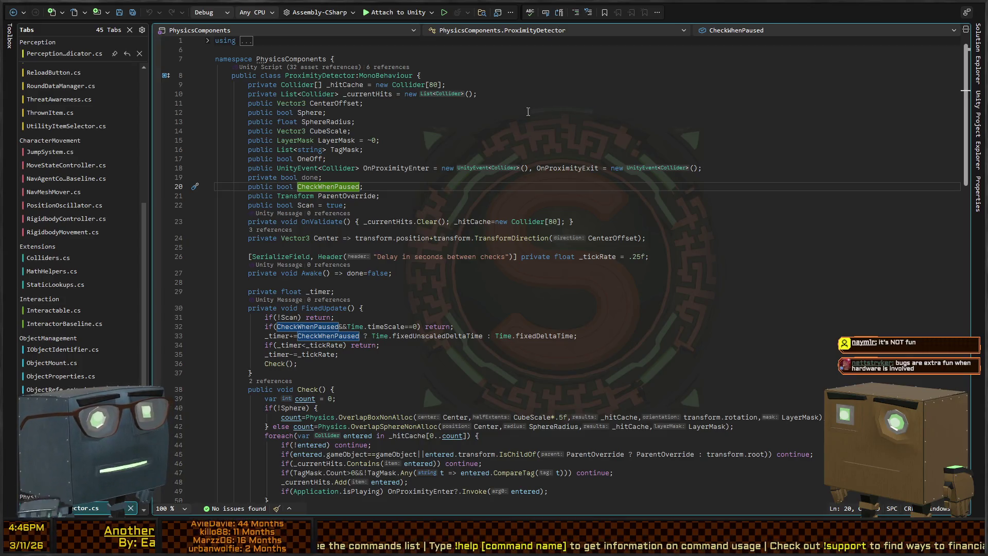
Trace where CheckWhenPaused is used and go to the OverlapBoxNonAlloc call on line 41.
click(414, 188)
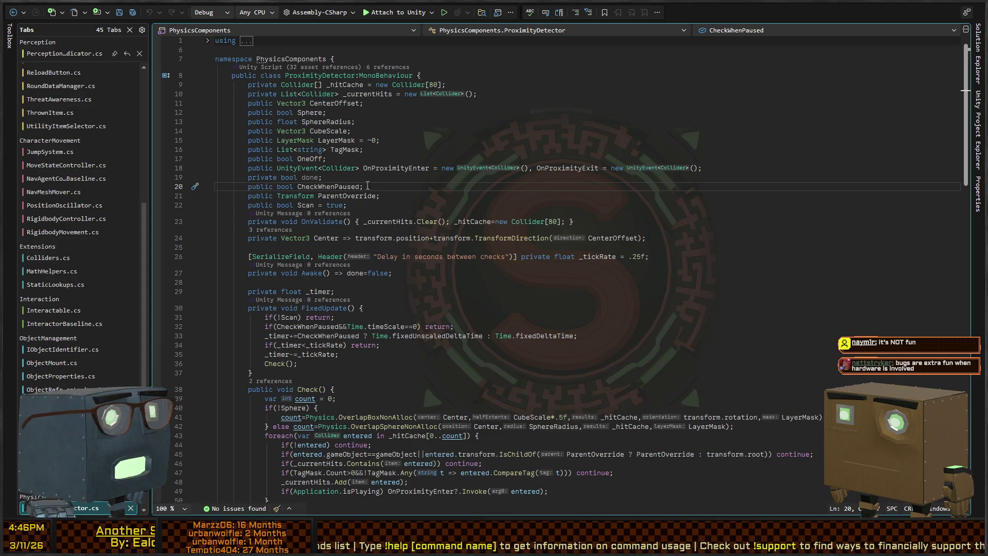
double_click(327, 186)
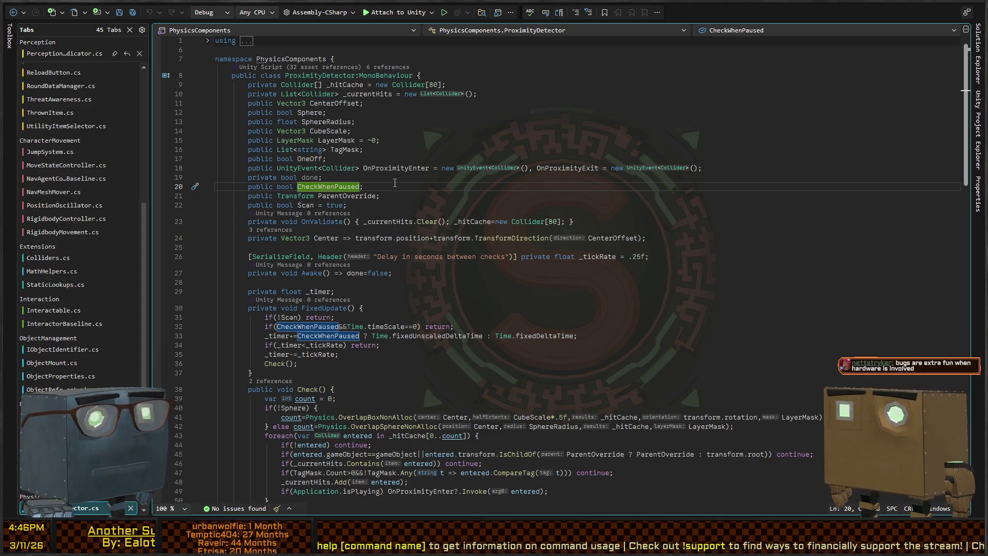
scroll(299, 206, down, 2)
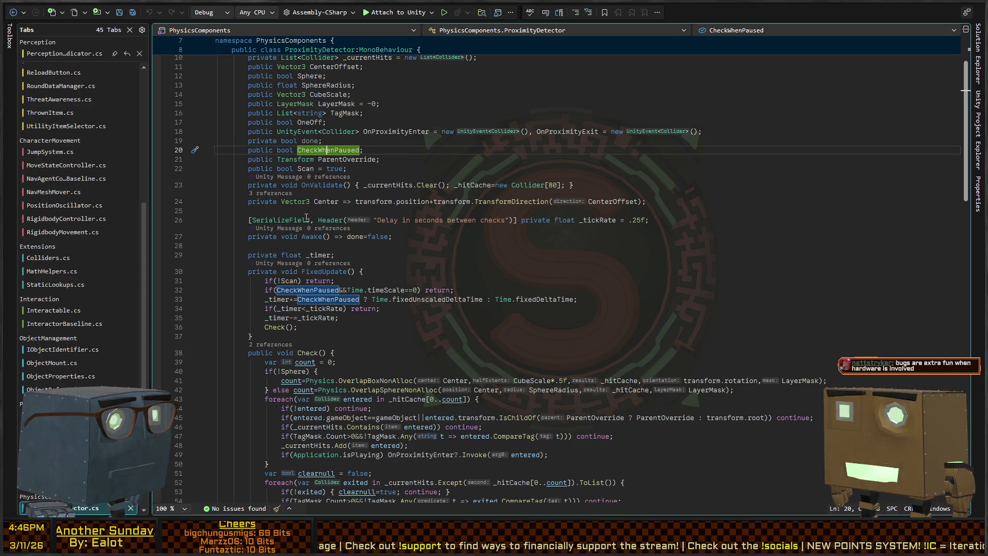
scroll(291, 202, down, 4)
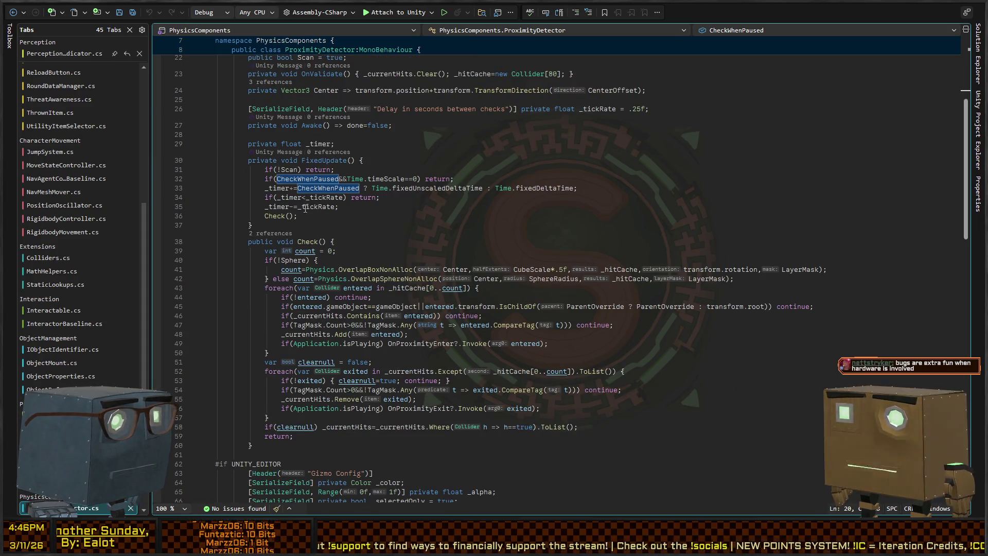
click(271, 215)
scroll(433, 221, down, 2)
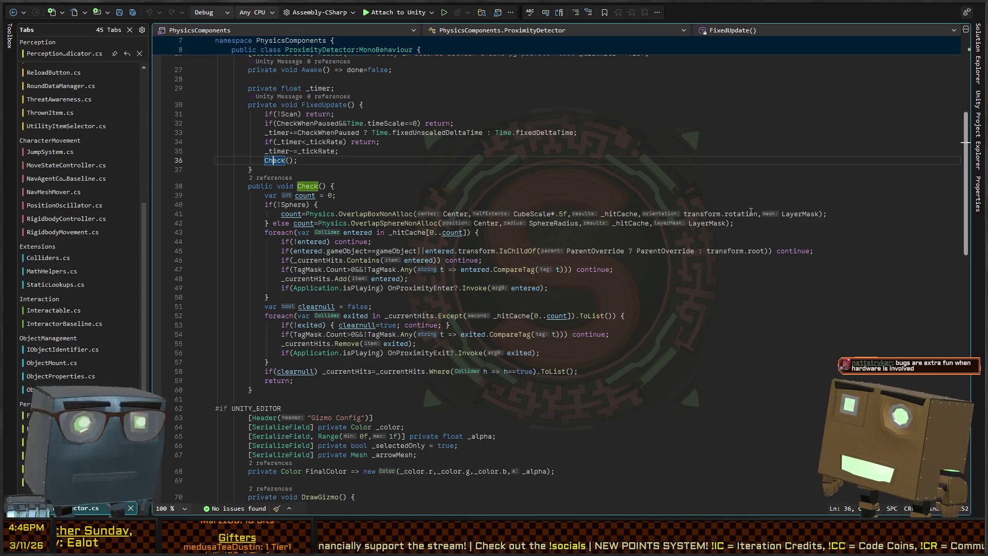
click(375, 215)
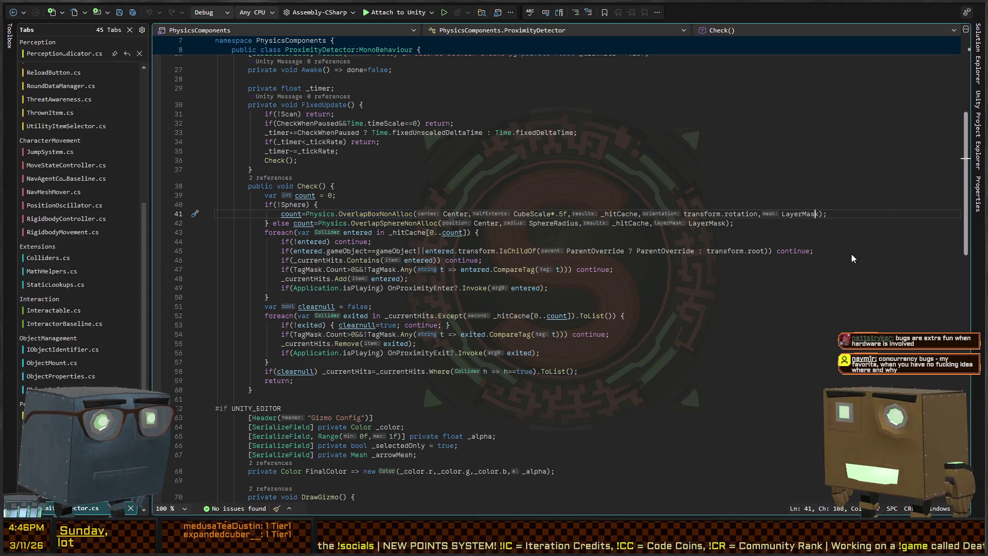
Add QueryTriggerInteraction.Ignore as the last argument of the box and sphere overlap calls.
key(Right)
text(,QueryTriggerInter)
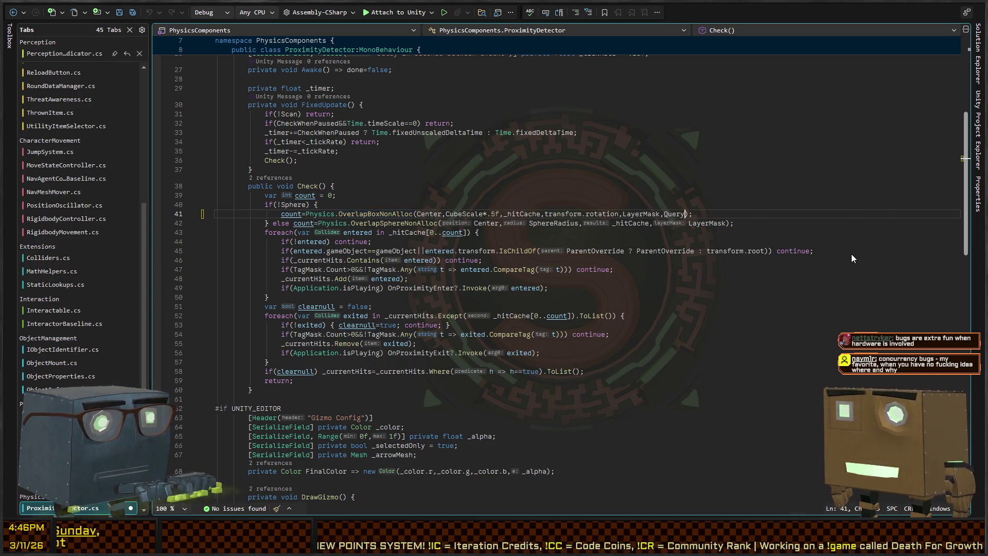
text(action)
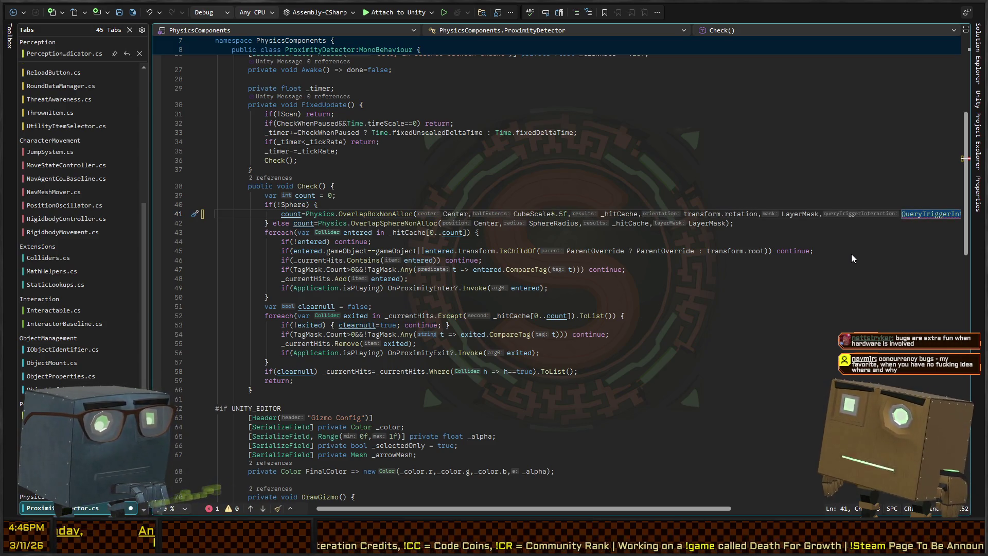
text(.Ignore)
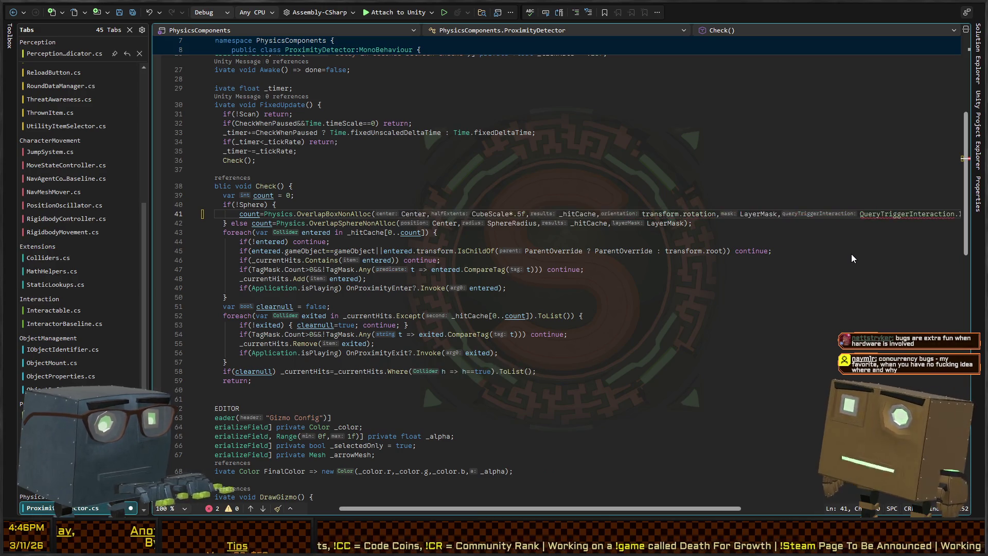
key(ctrl+shift+Left)
key(ctrl+shift+Left)
key(ctrl+shift+Left)
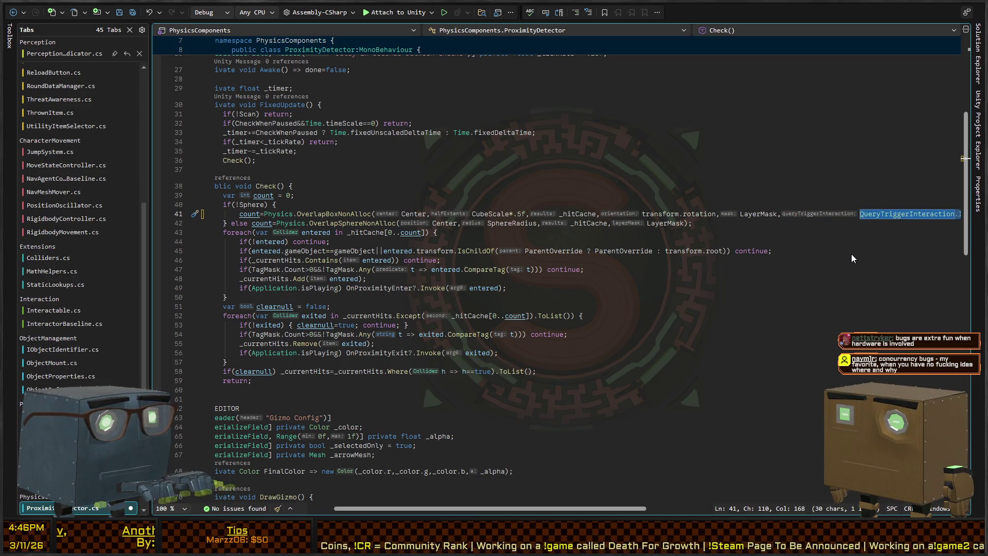
key(Left)
key(ctrl+Left)
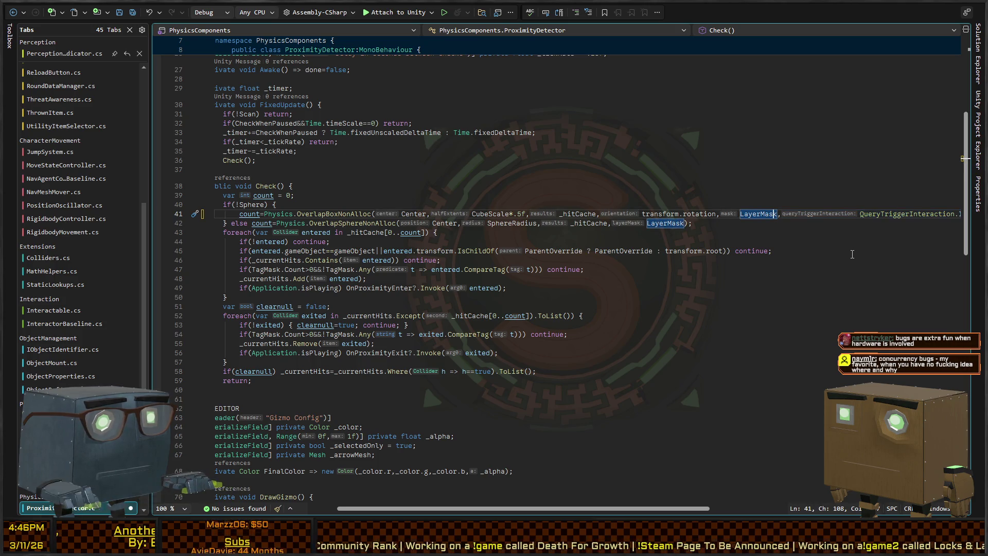
key(Down)
key(Left)
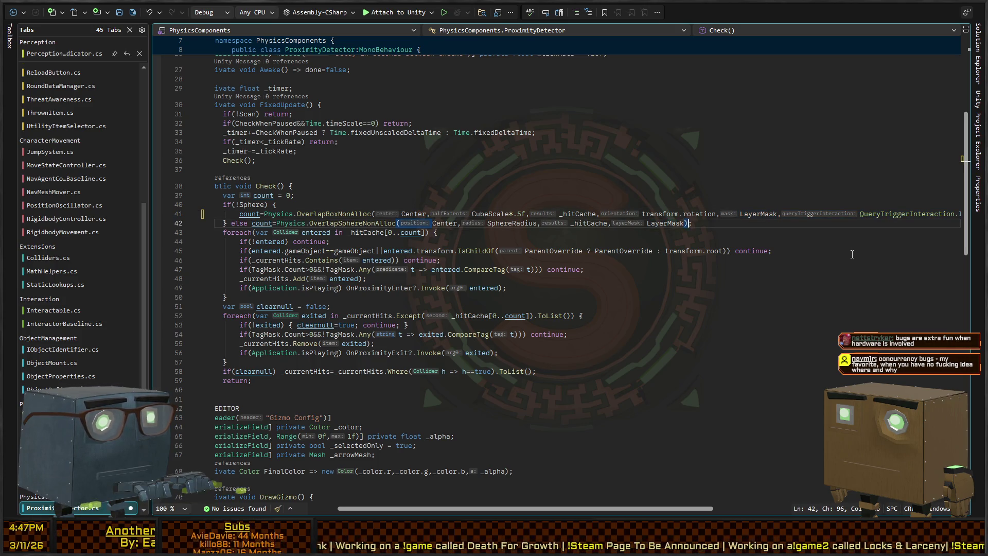
text(,QueryTriggerInteraction.Ignore)
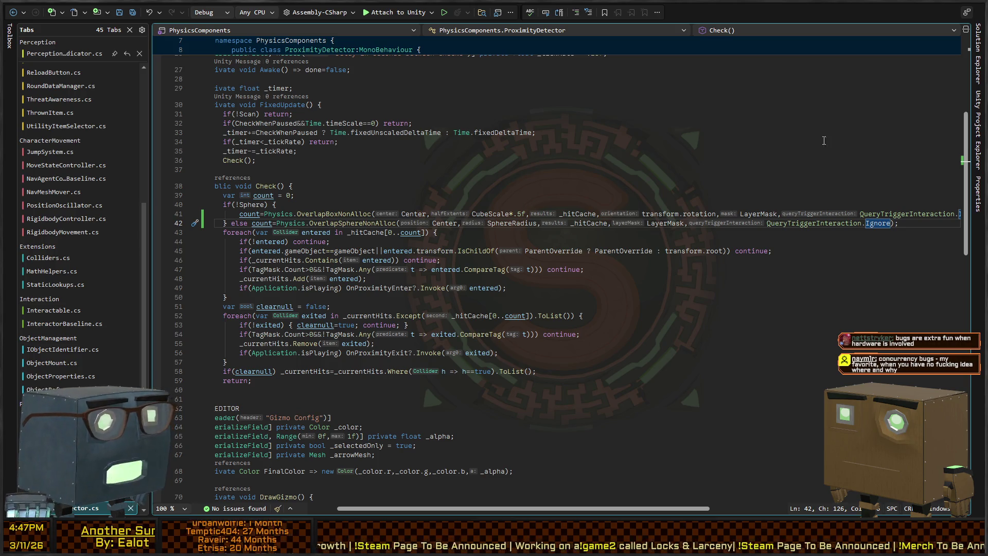
click(364, 227)
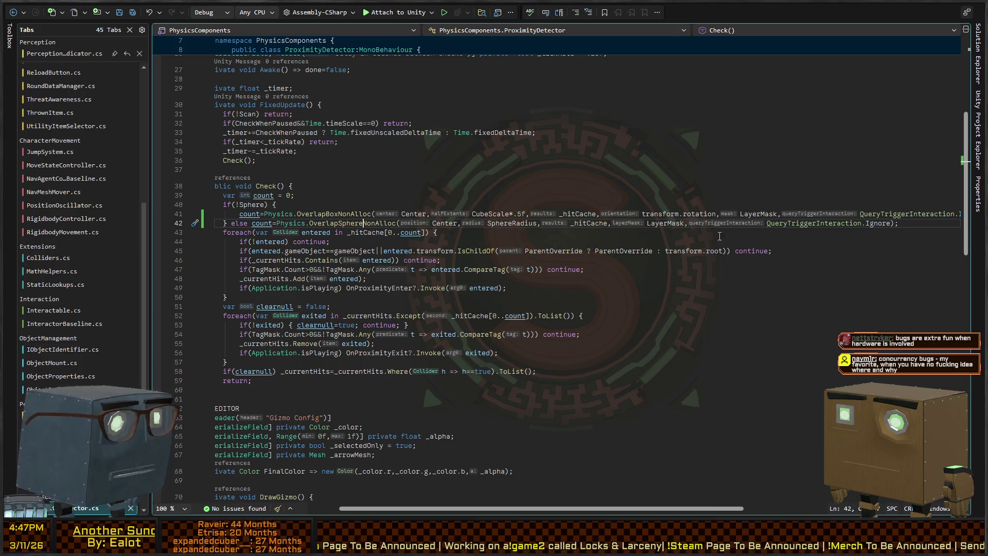
double_click(797, 224)
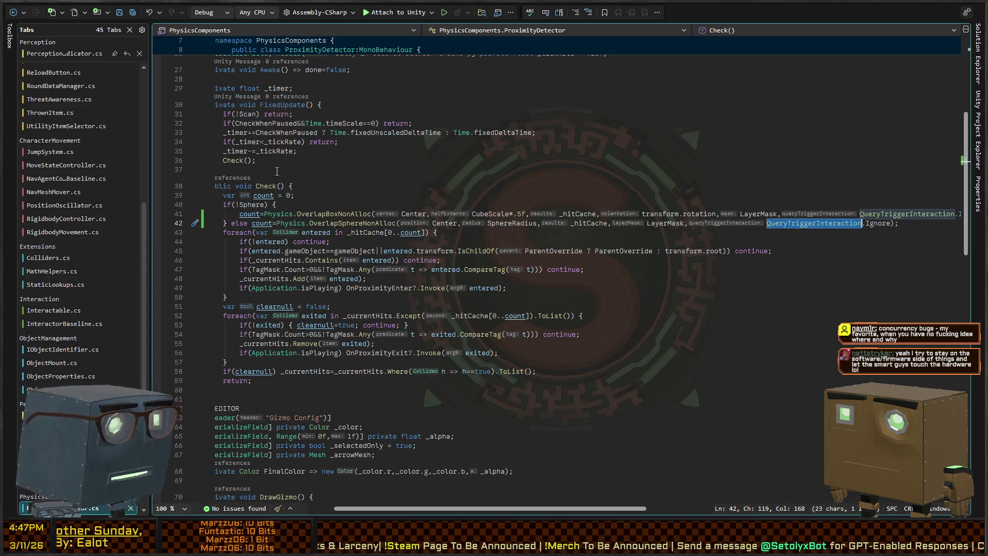
Move to the if condition on line 45 inside Check()'s foreach loop.
click(359, 223)
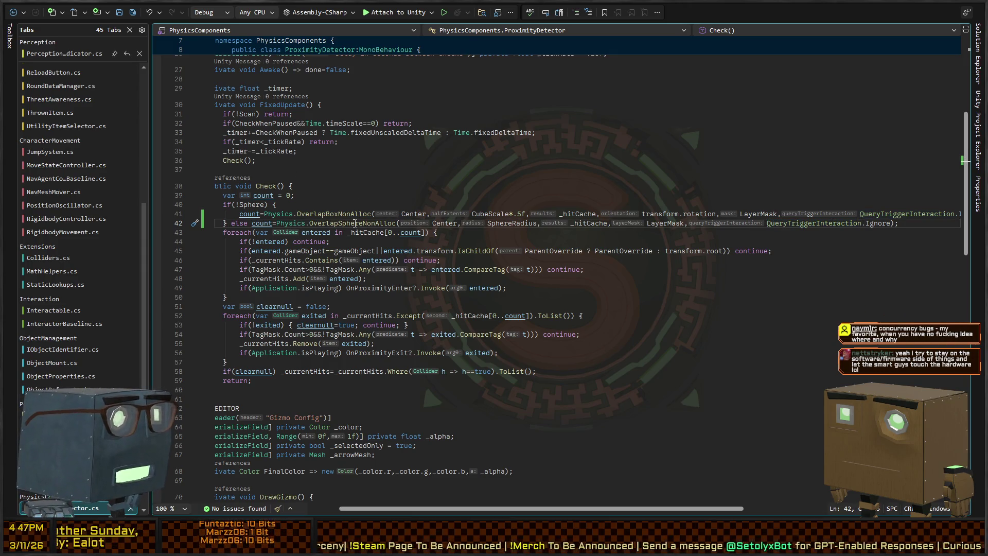
click(230, 232)
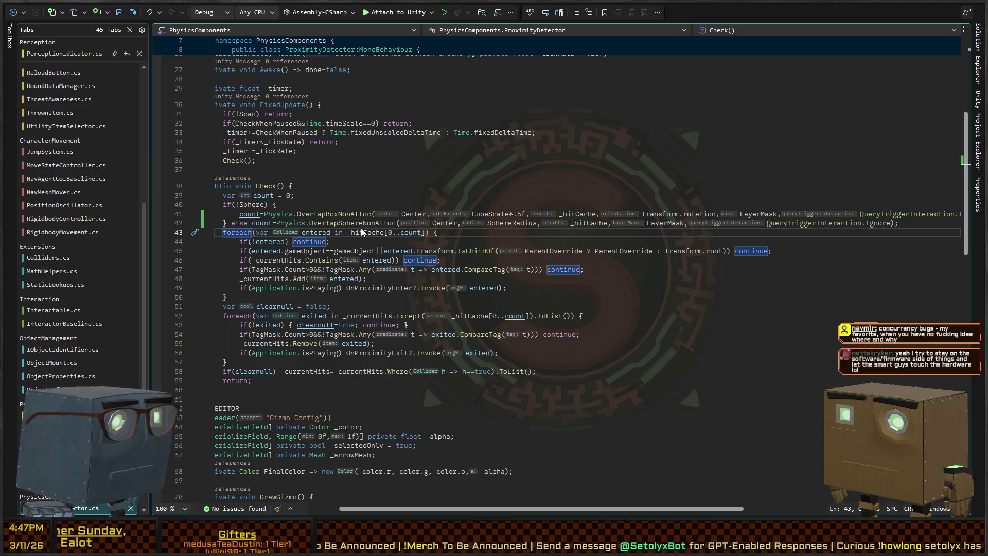
key(Down)
key(Down)
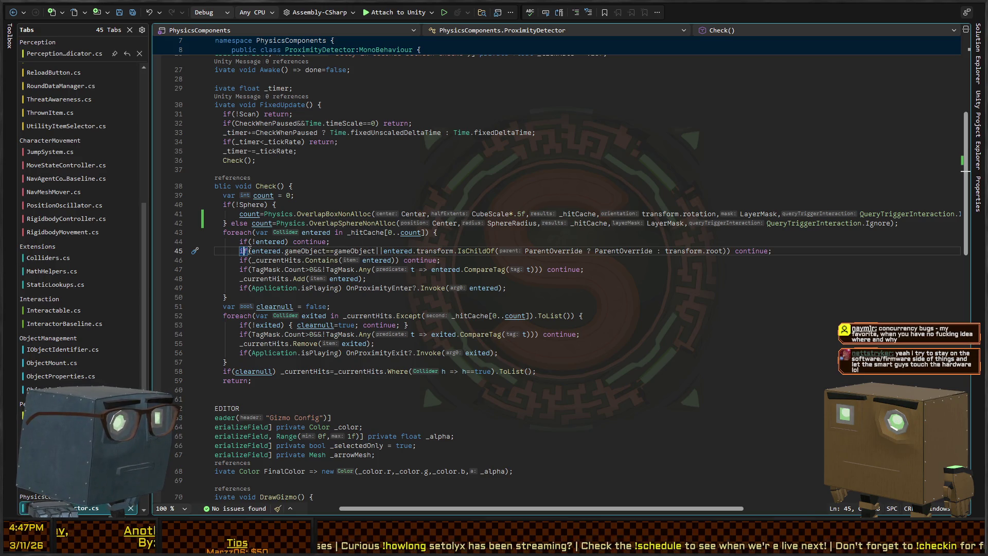
click(727, 251)
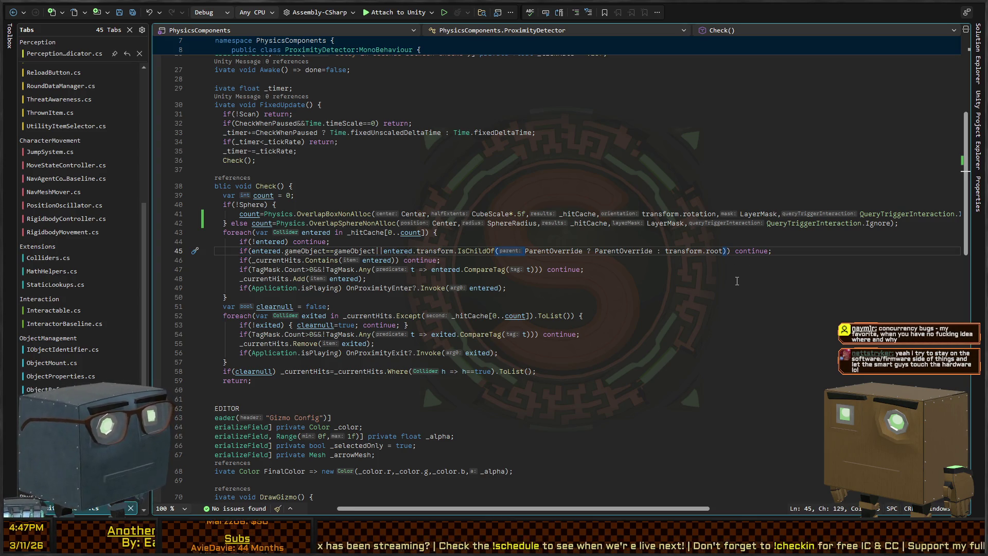
key(Home)
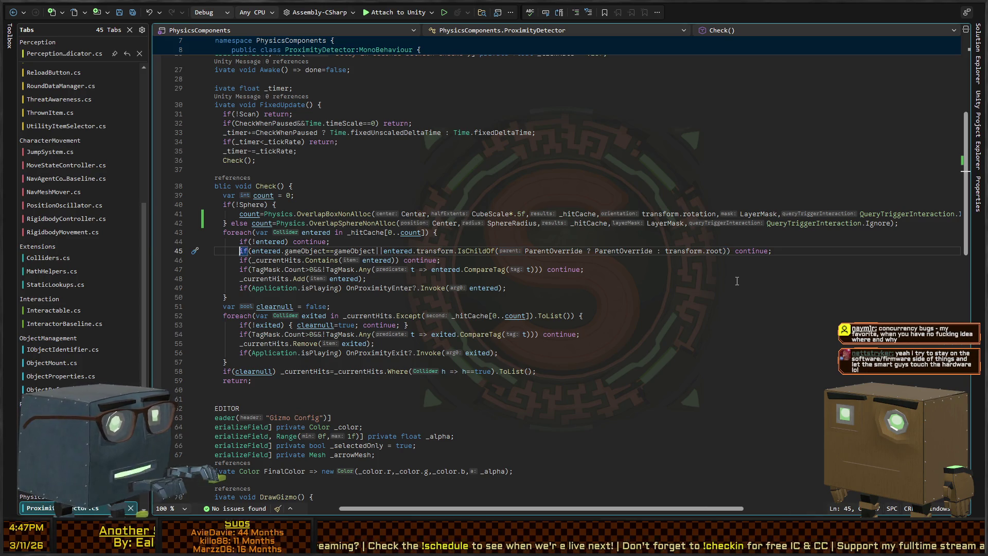
key(Right)
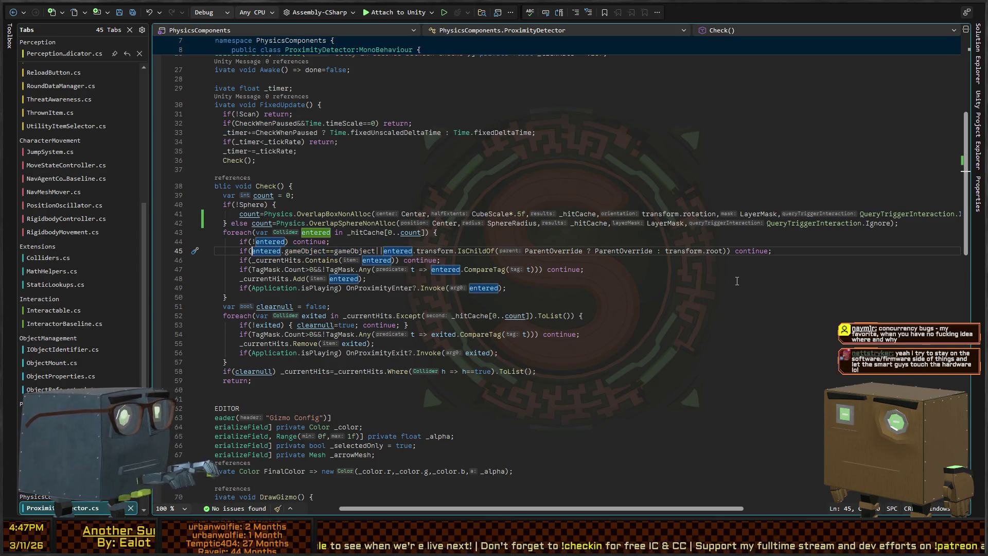
Make line 45 also skip colliders where !entered.gameObject.activeInHierarchy, then return to Unity.
text(entere.)
key(BackSpace)
text(d.acti)
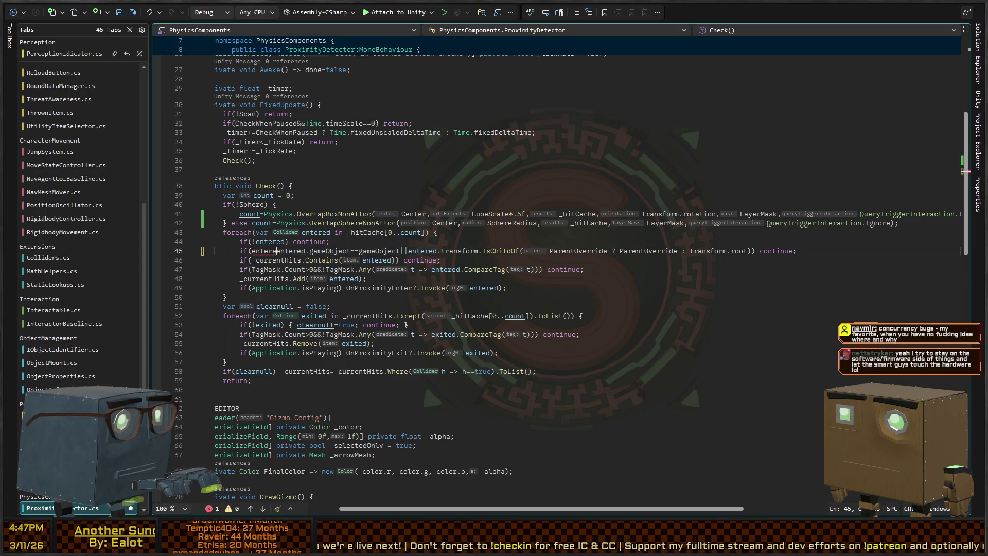
key(BackSpace)
key(BackSpace)
key(BackSpace)
text(gameObject.)
text(activeInHiera)
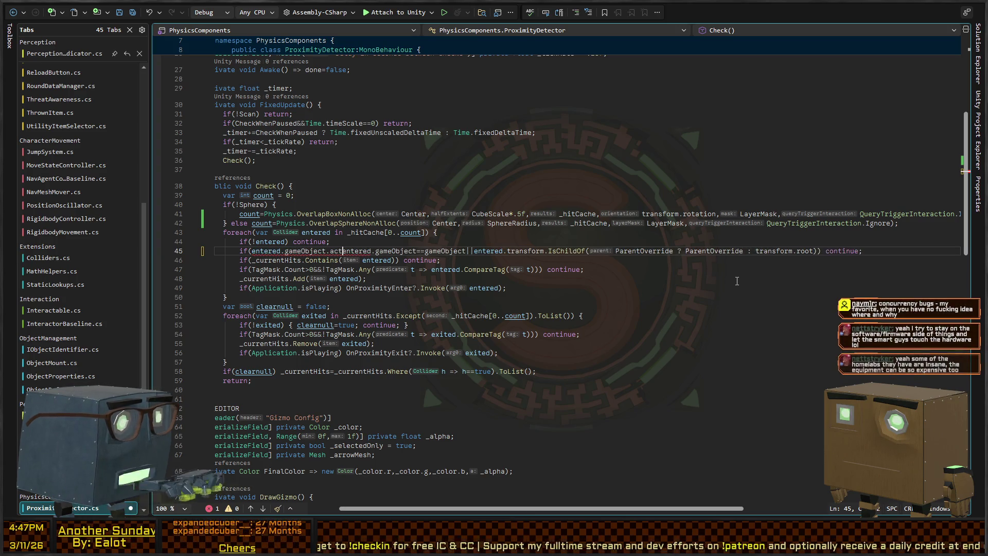
text(rchy)
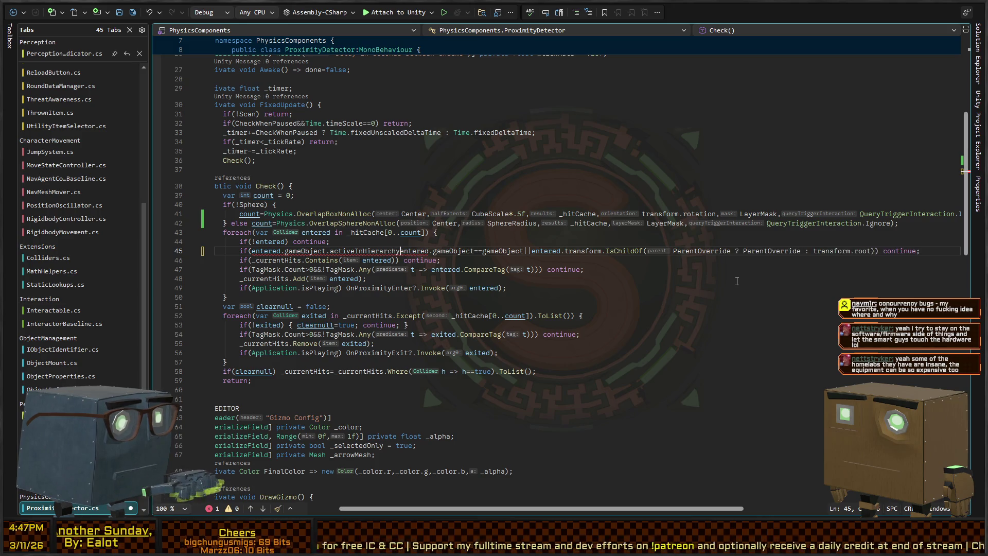
text(||)
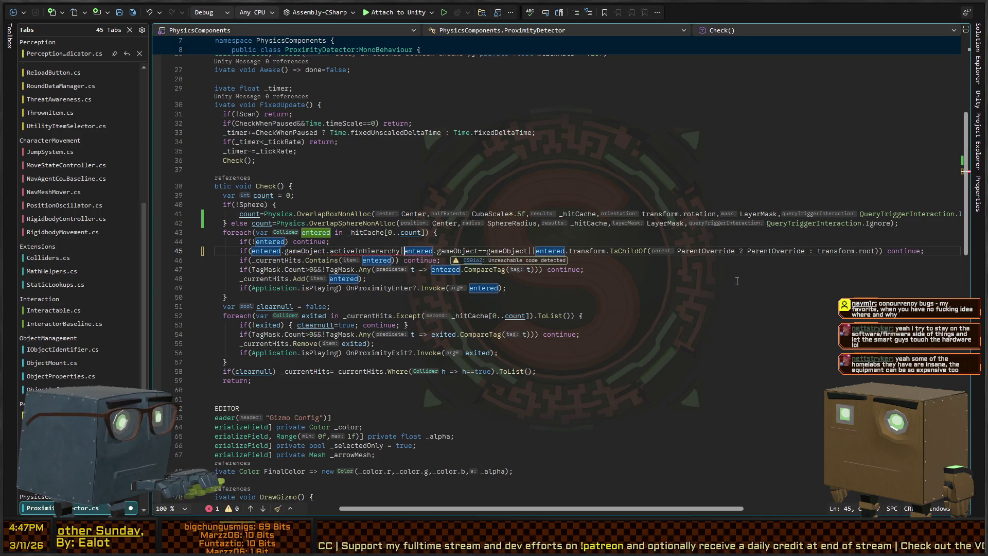
text(!)
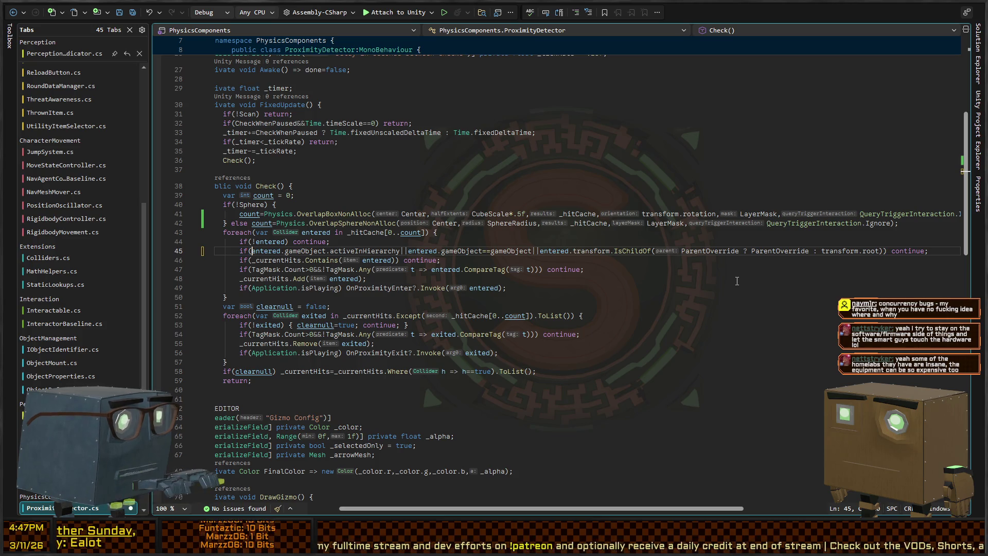
key(ctrl+Right)
key(ctrl+Right)
key(ctrl+Right)
key(ctrl+Delete)
text(active)
key(ctrl+BackSpace)
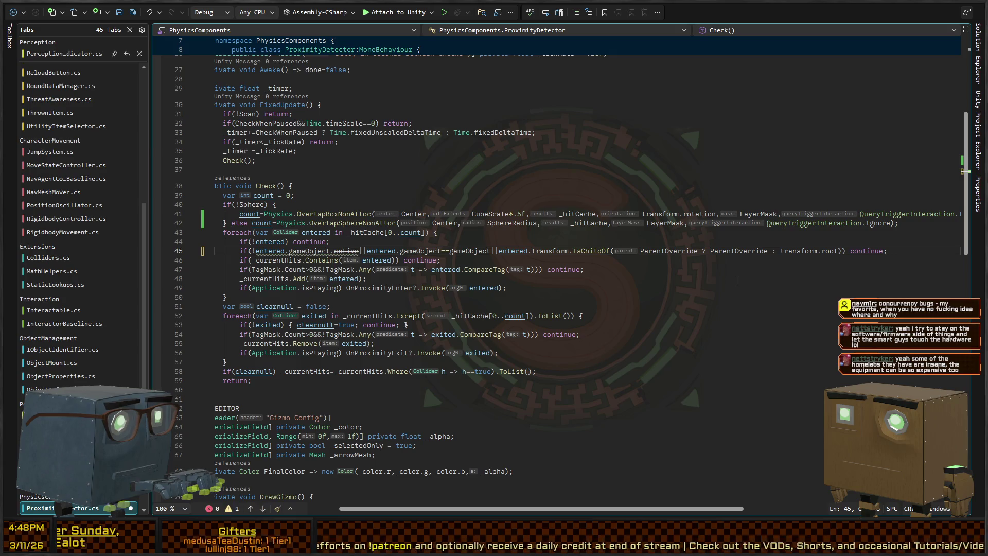
text(activeInHierarchy)
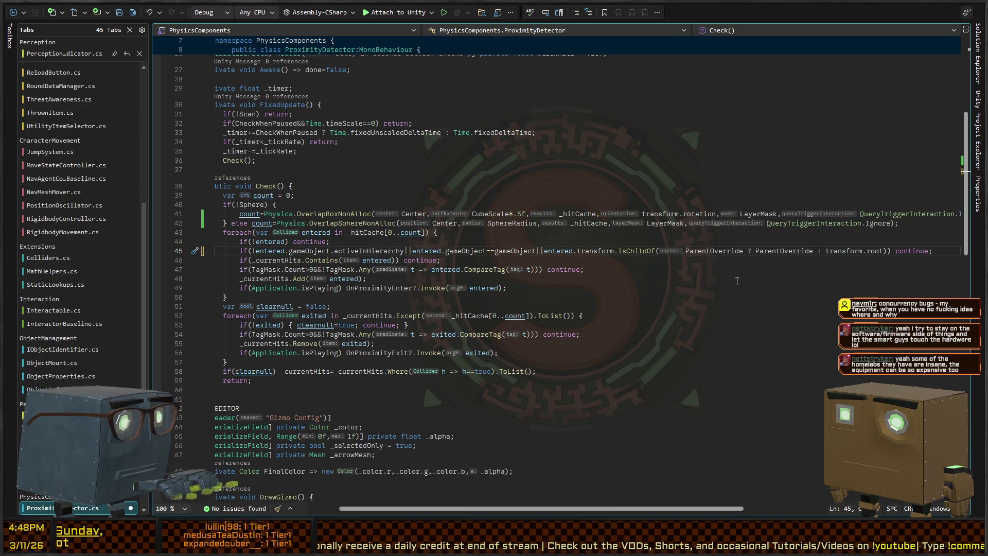
key(ctrl+BackSpace)
key(ctrl+BackSpace)
key(ctrl+BackSpace)
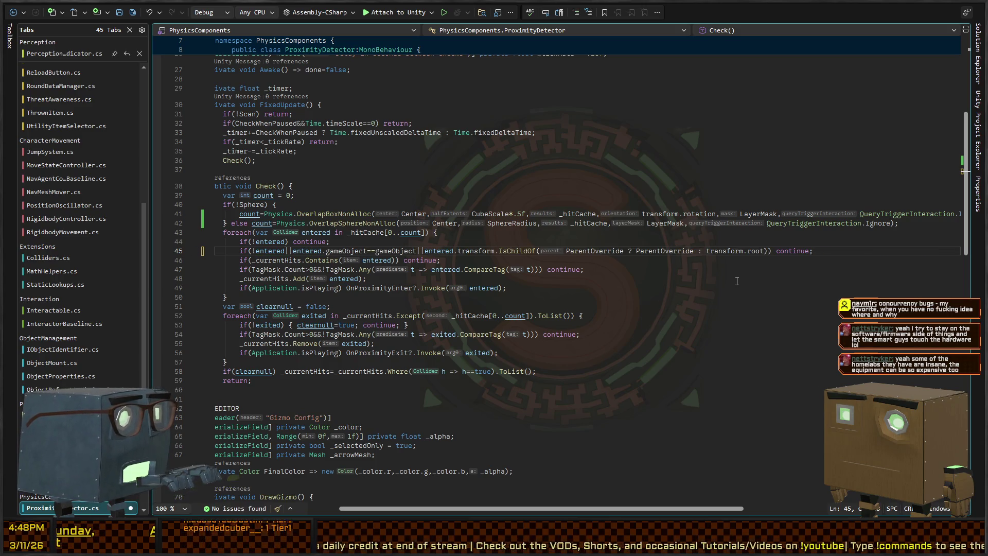
text(.active)
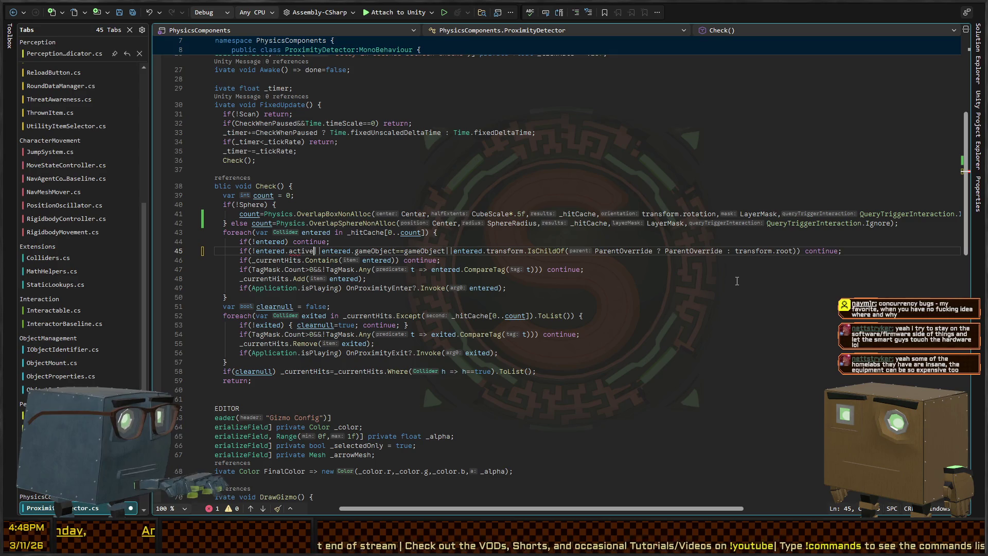
text(gameObject.activeInHierarchy)
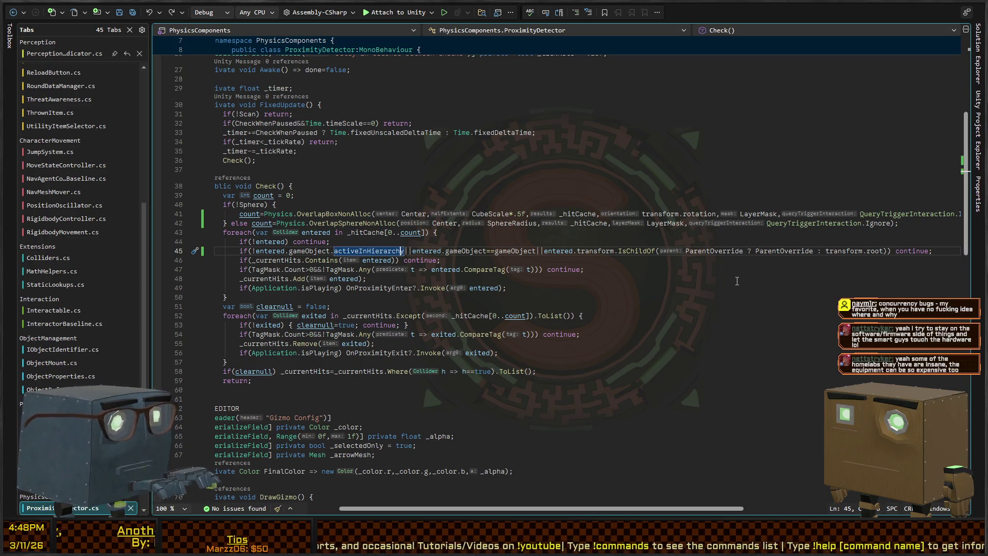
key(alt+Tab)
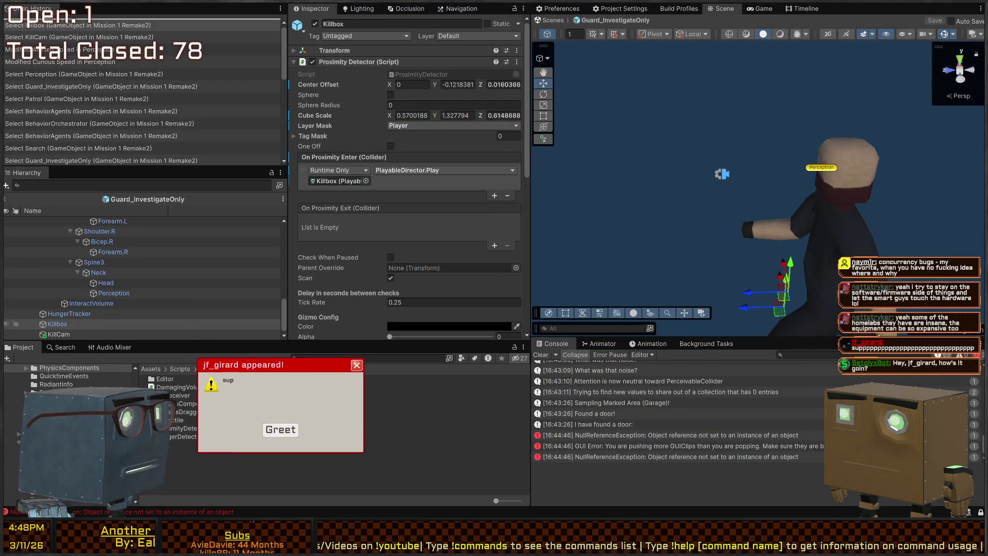
Pull back and orbit the Scene view to the guard's side, then select Guard_InvestigateOnly.
click(304, 458)
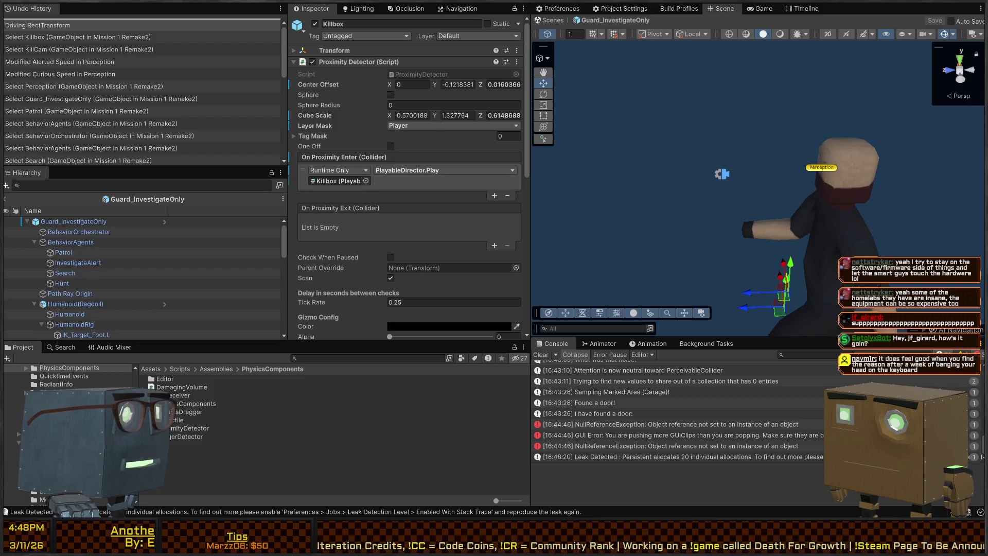
mouse_move(793, 155)
mouse_down()
mouse_move(842, 126)
mouse_move(832, 130)
mouse_up()
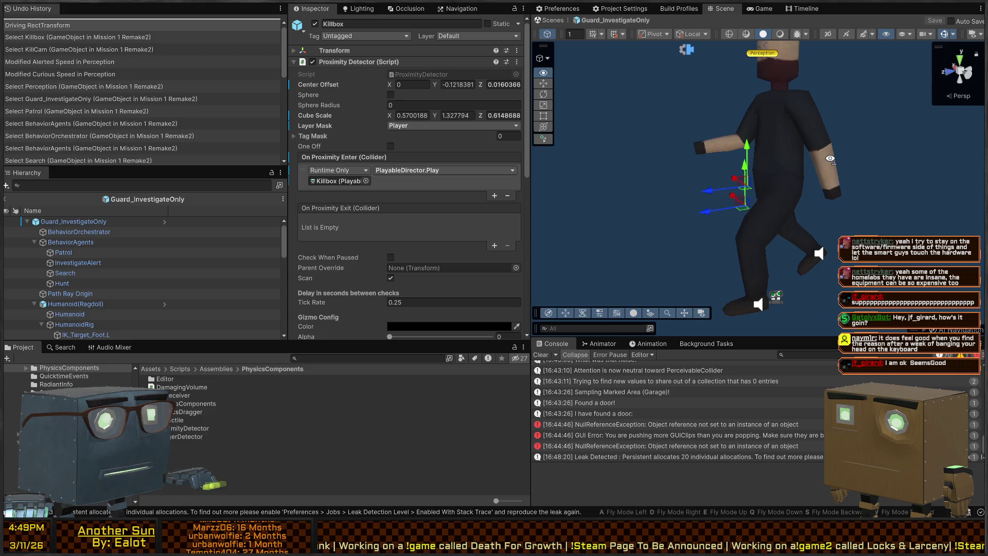
drag(758, 92, 781, 207)
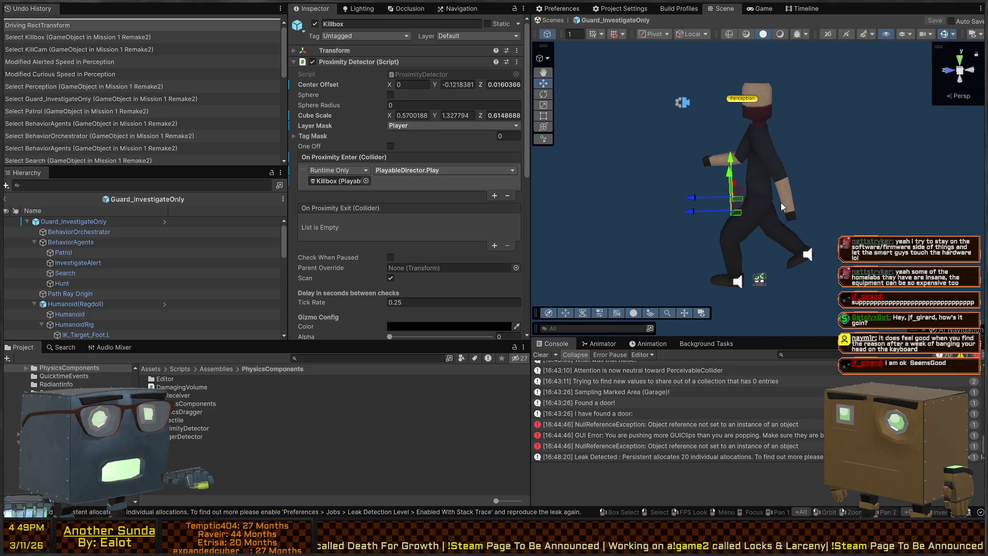
click(731, 100)
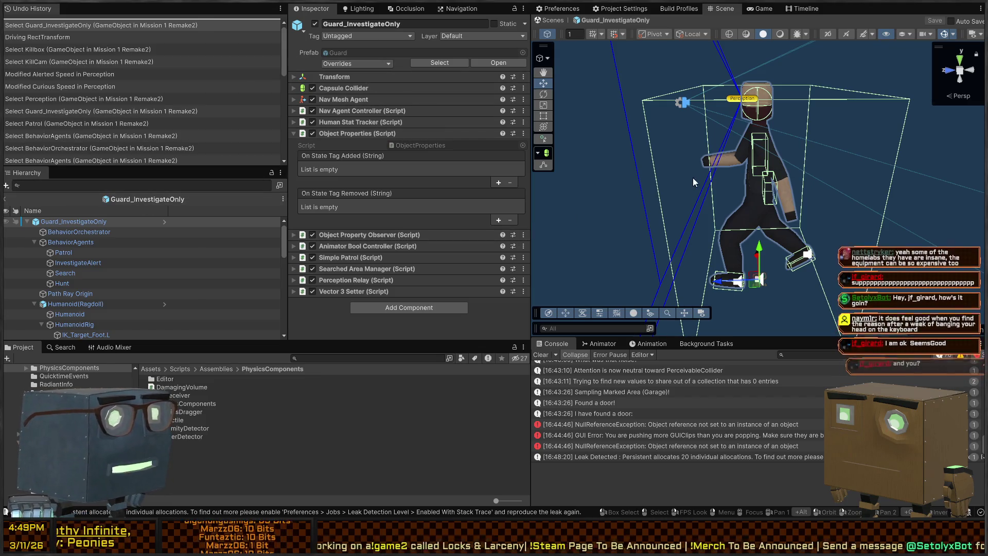
Fly the Scene camera around the guard, then start Play mode to test the catch.
right_click(767, 159)
key(a)
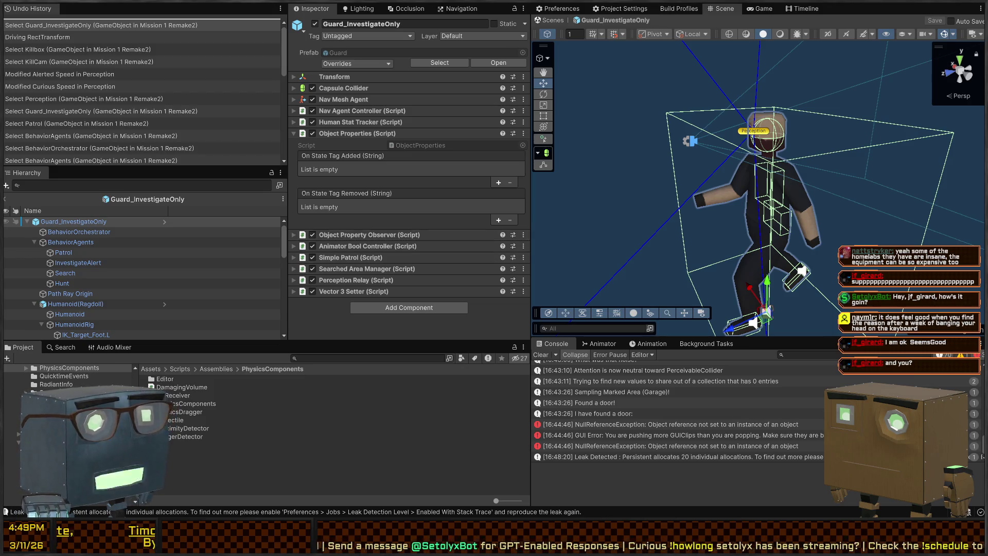
click(757, 9)
key(ctrl+p)
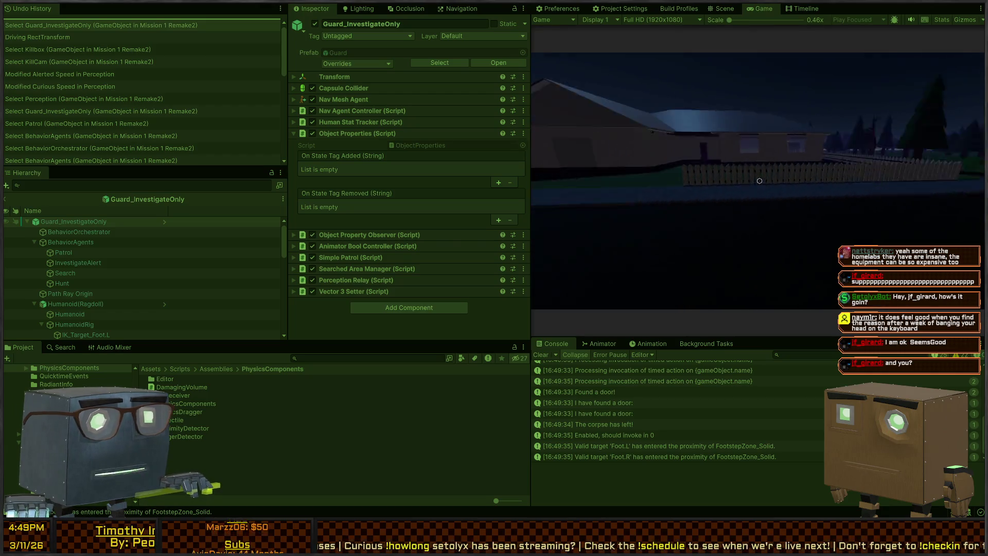
Walk the player over the fence toward the house door and watch the guard in the Scene view.
key(w)
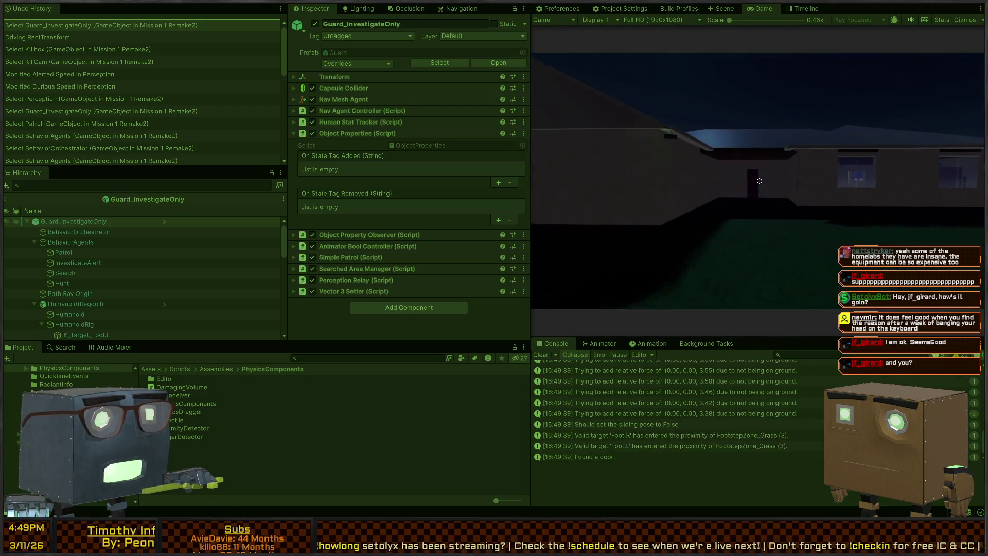
key(w)
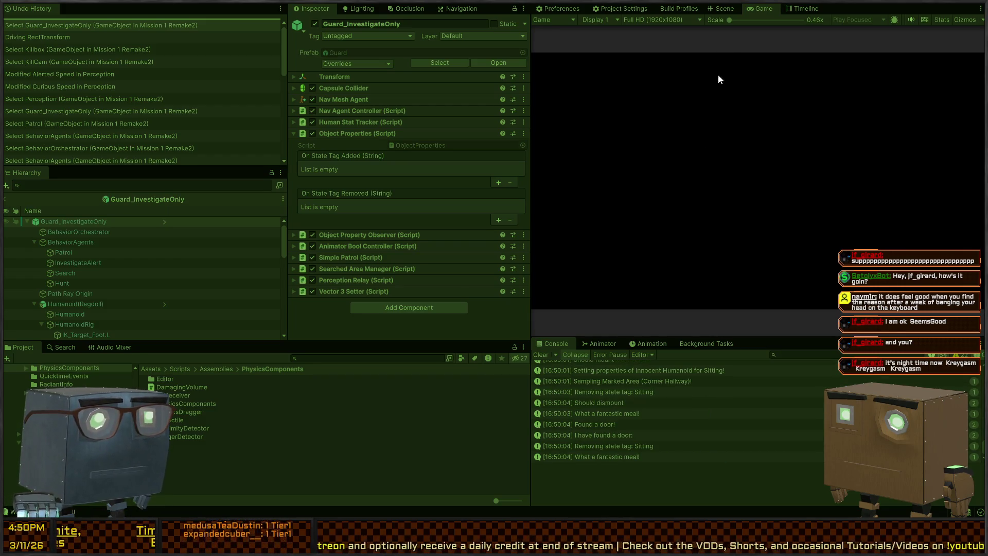
click(725, 8)
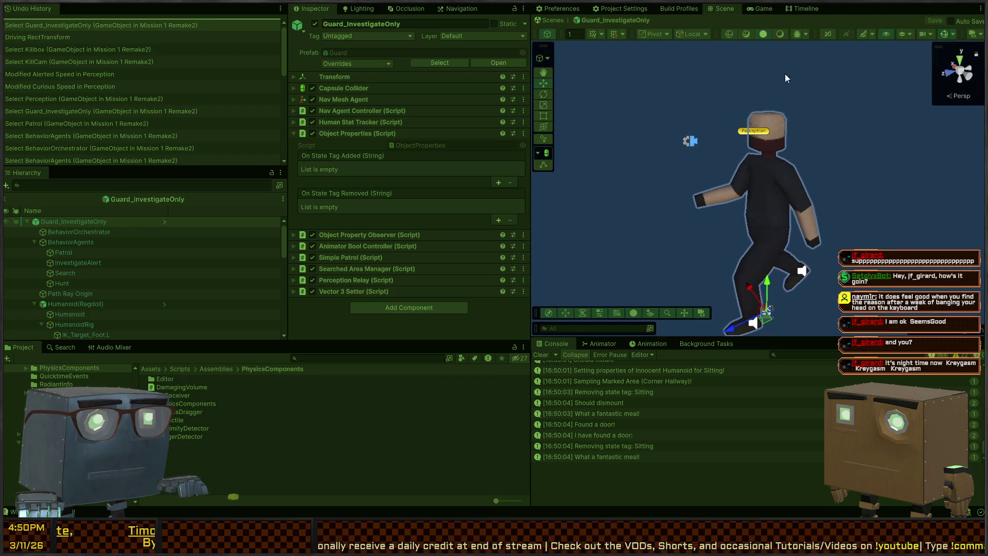
Exit the guard prefab back to the full scene, survey the level, and stop the play test.
click(551, 22)
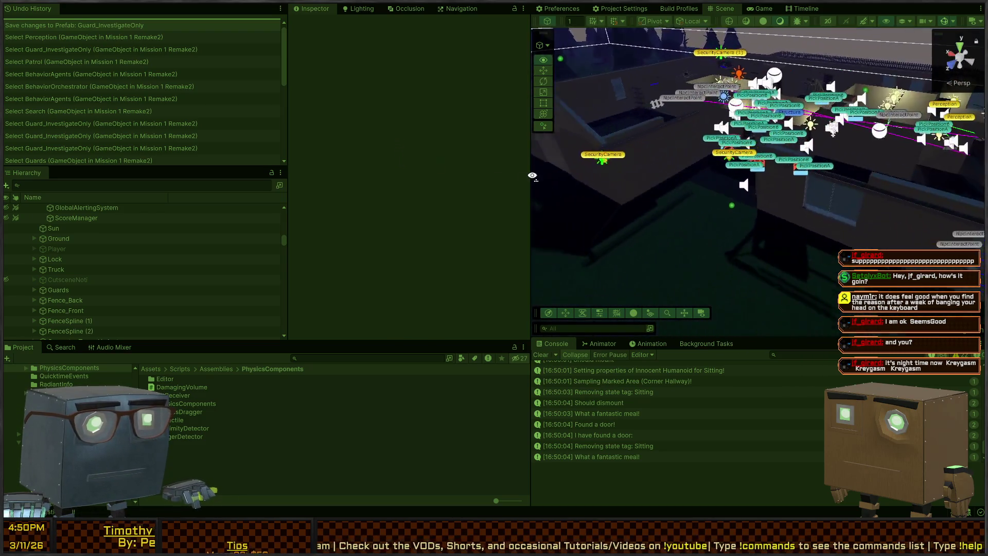
mouse_move(894, 150)
mouse_down()
mouse_move(618, 158)
mouse_move(566, 147)
mouse_move(838, 146)
mouse_move(804, 166)
mouse_up()
key(ctrl+p)
click(723, 9)
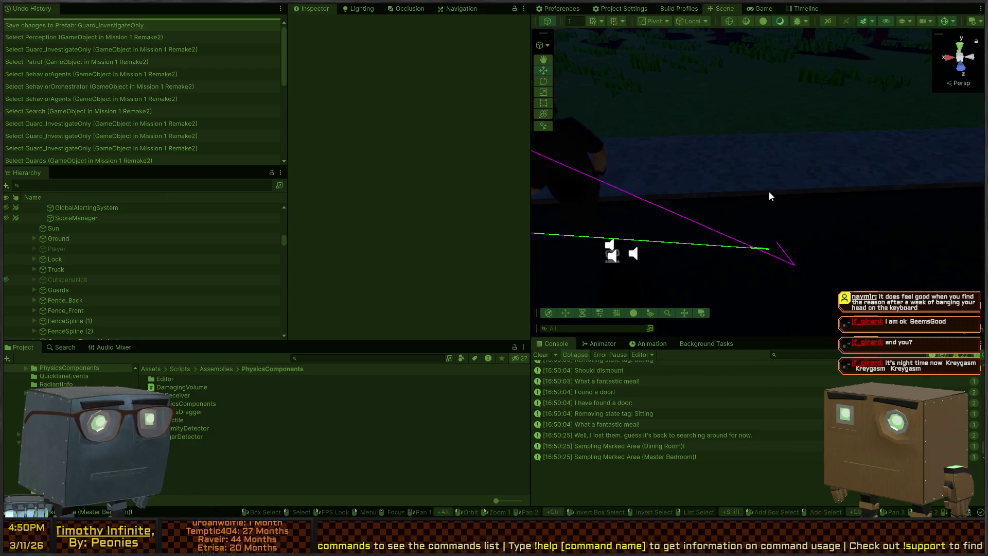
key(ctrl+p)
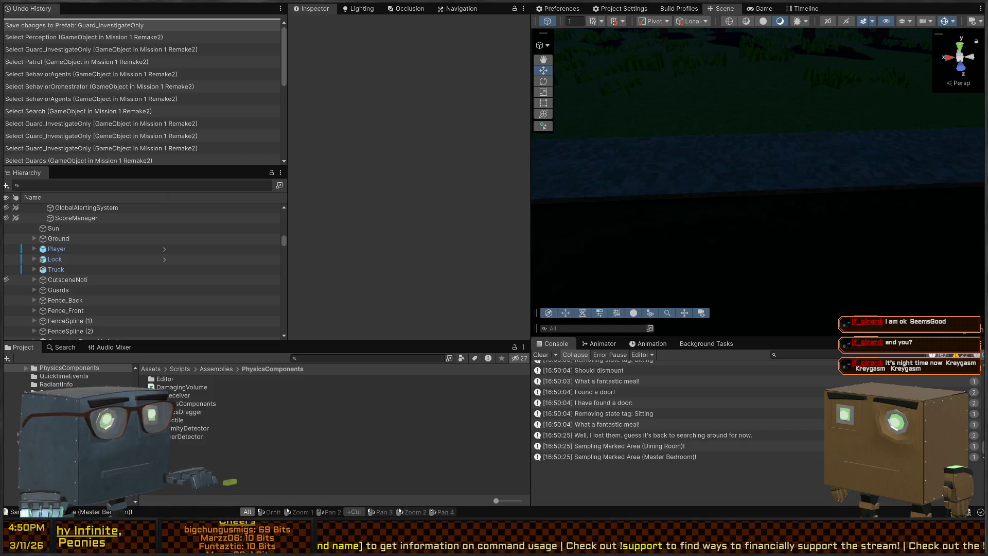
Search the Hierarchy for 'guard' to pick a Guard_InvestigateOnly, then refilter it to 'killbox'.
key(alt)
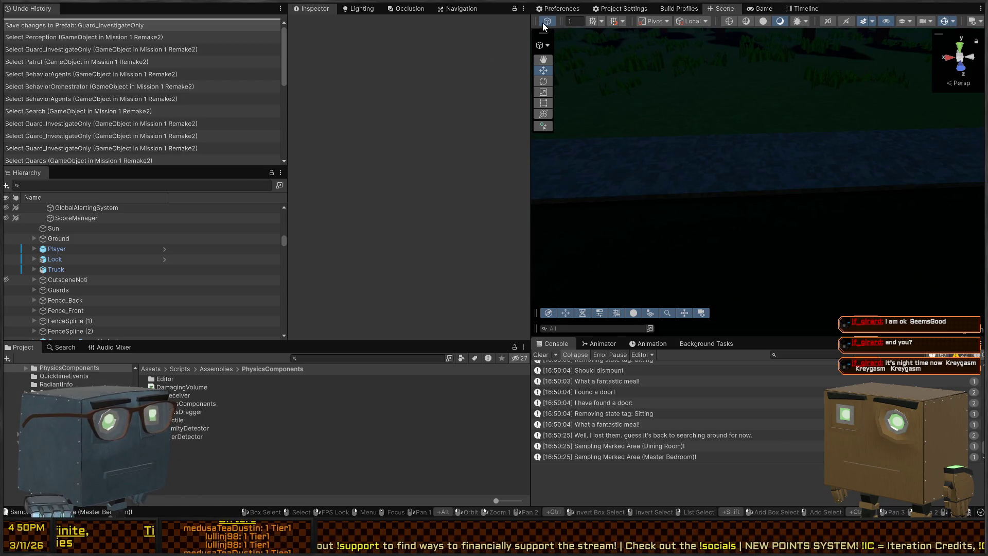
scroll(107, 246, down, 10)
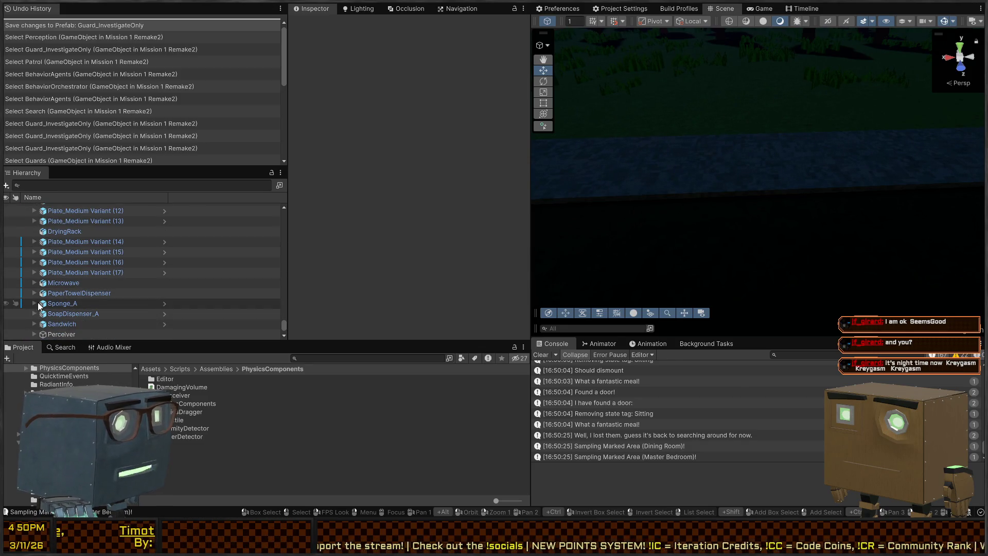
scroll(103, 227, up, 5)
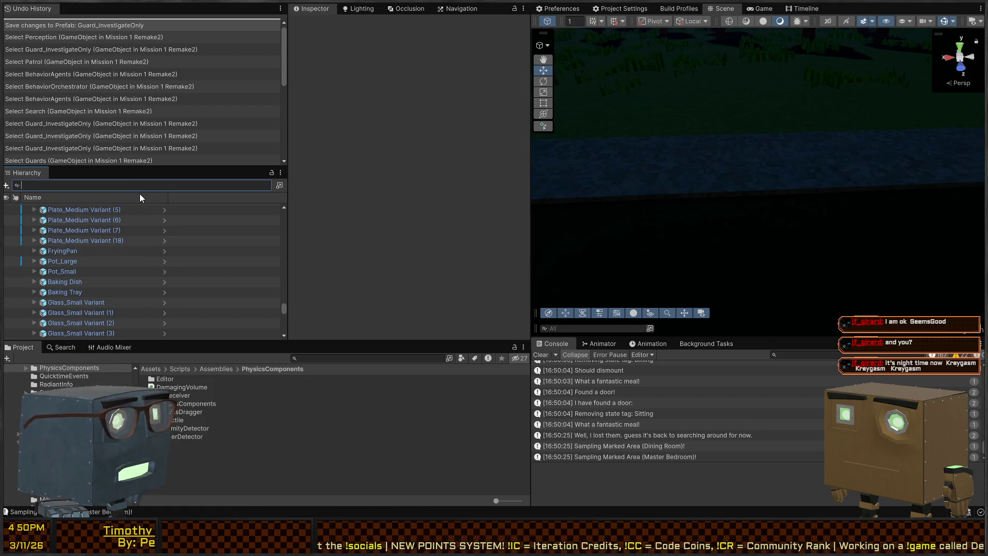
text(guard)
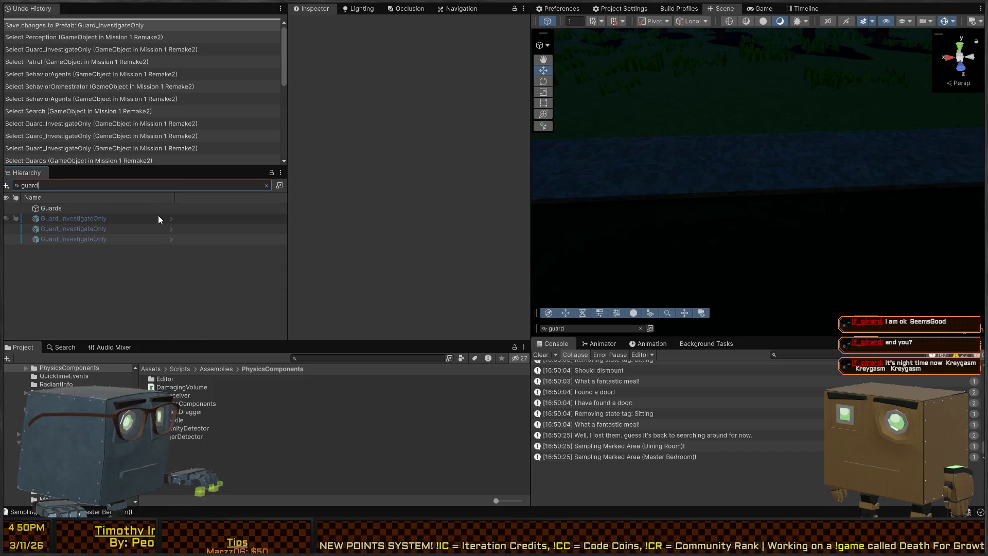
click(159, 216)
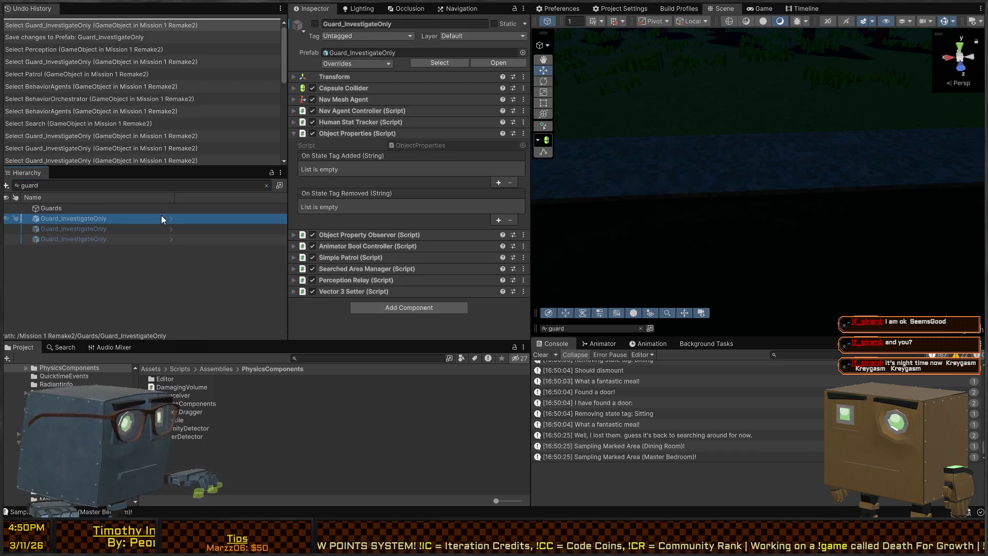
click(44, 241)
click(267, 185)
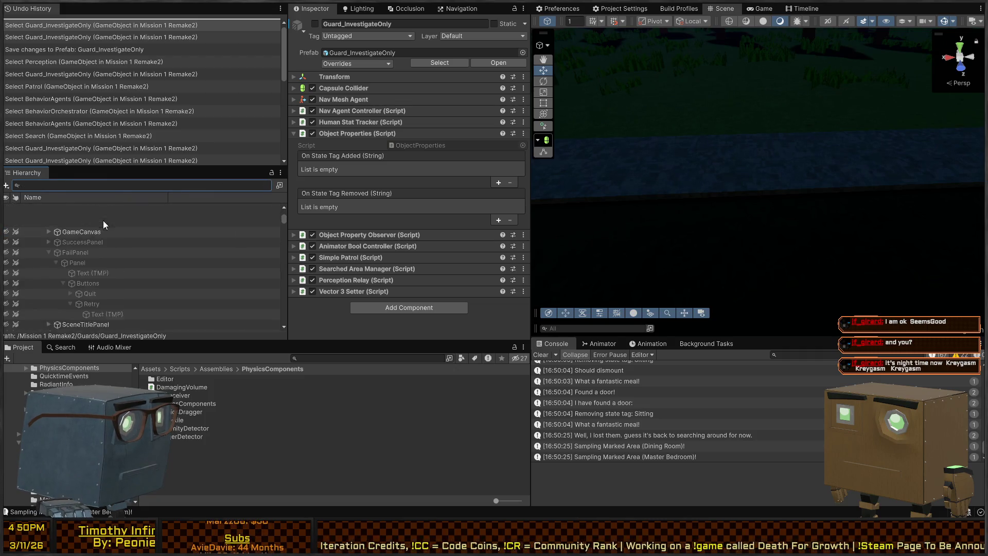
text(killbox)
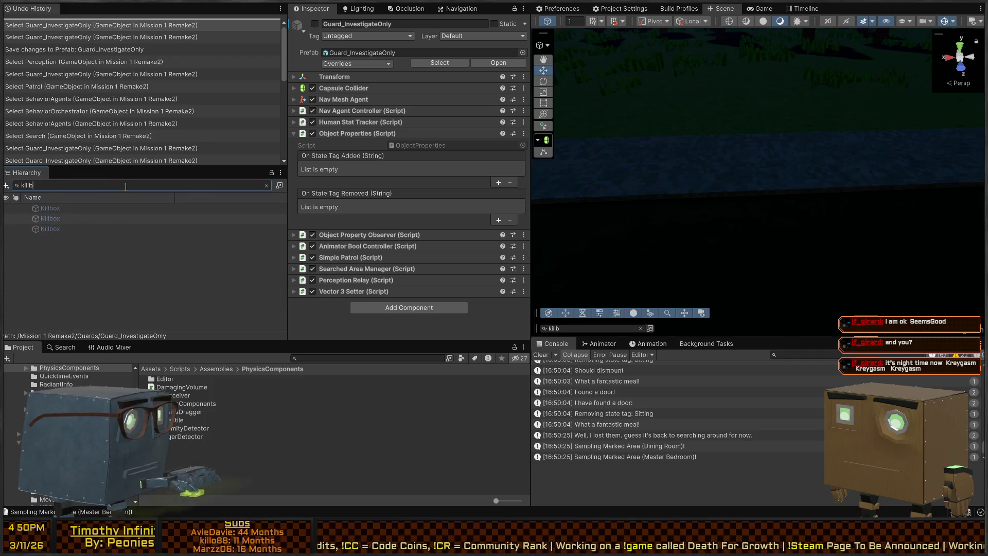
click(122, 228)
scroll(375, 186, down, 5)
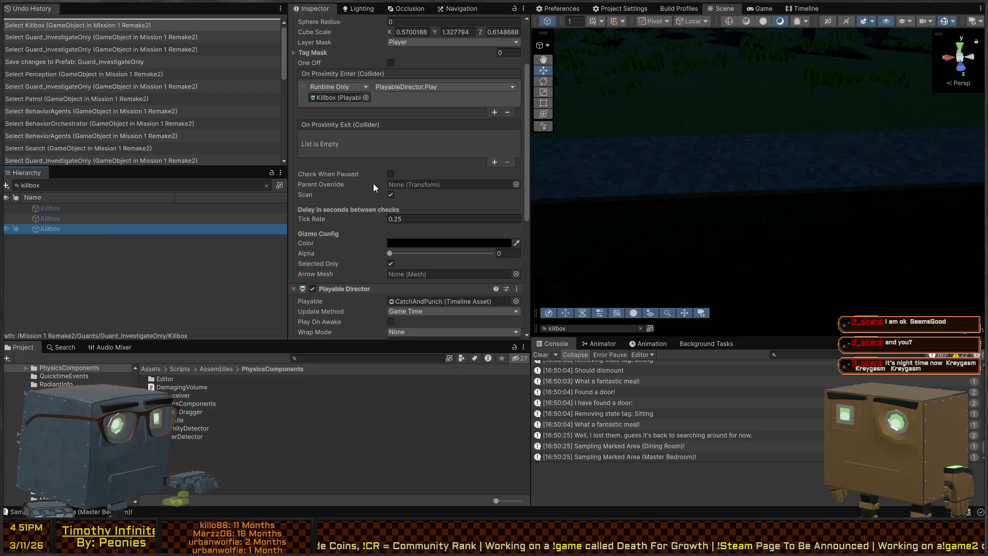
click(335, 98)
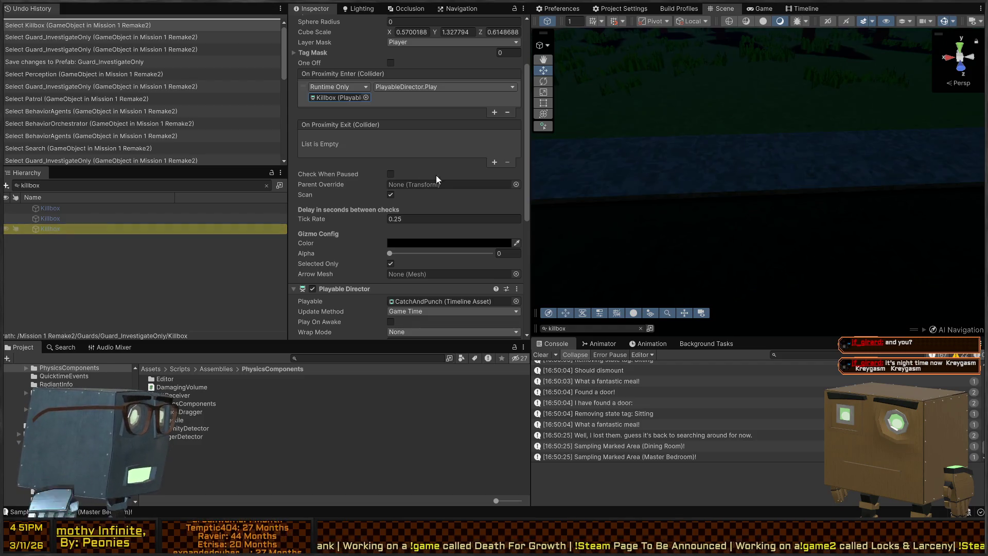
scroll(360, 205, down, 6)
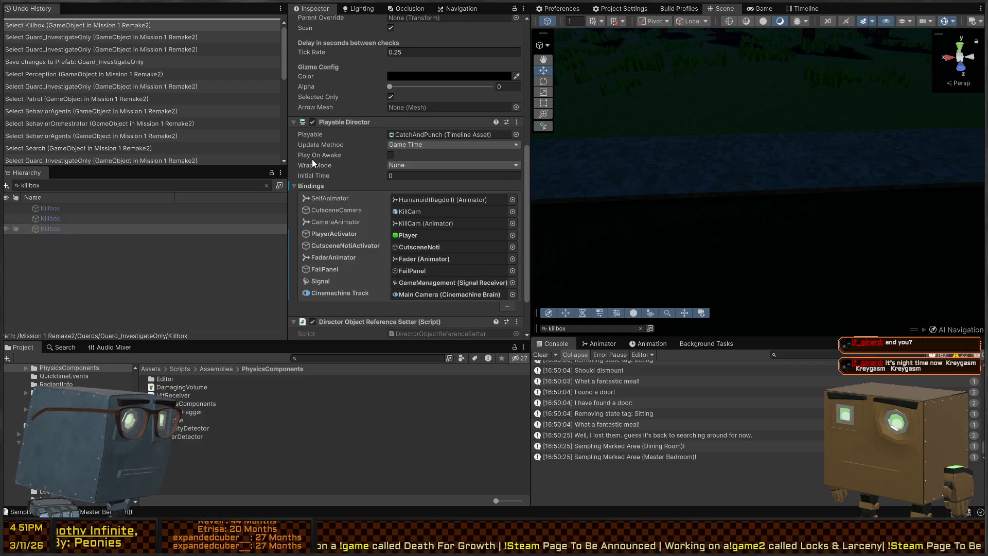
click(154, 218)
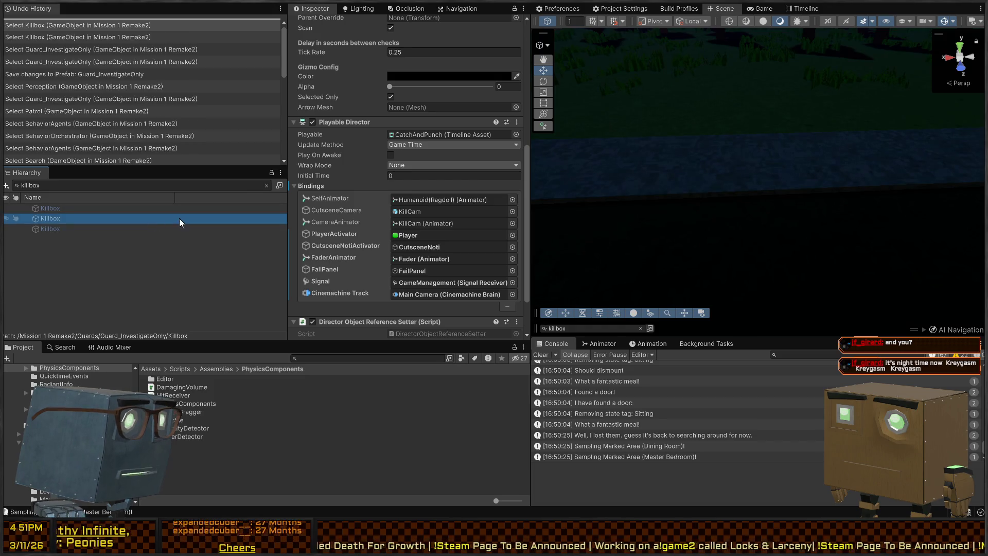
click(70, 229)
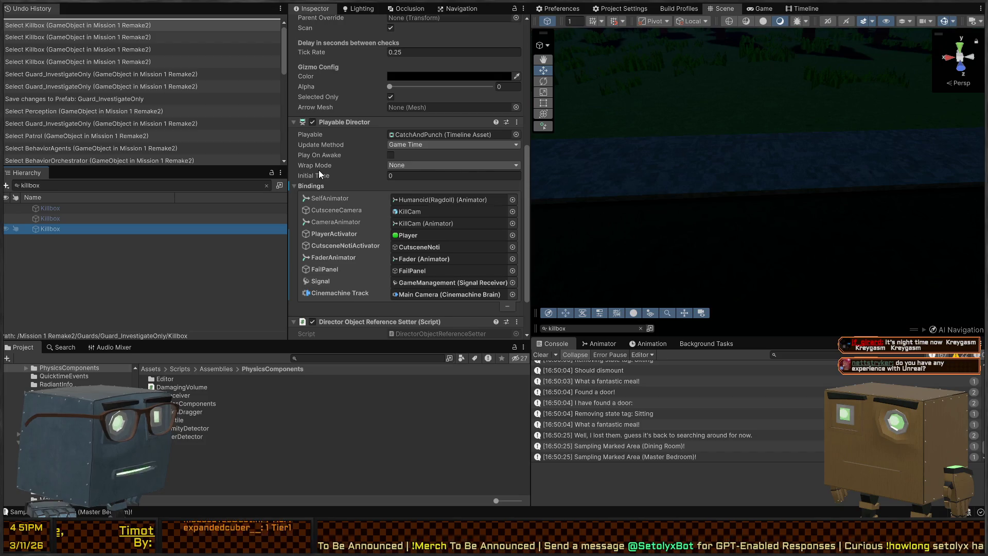
scroll(319, 170, down, 3)
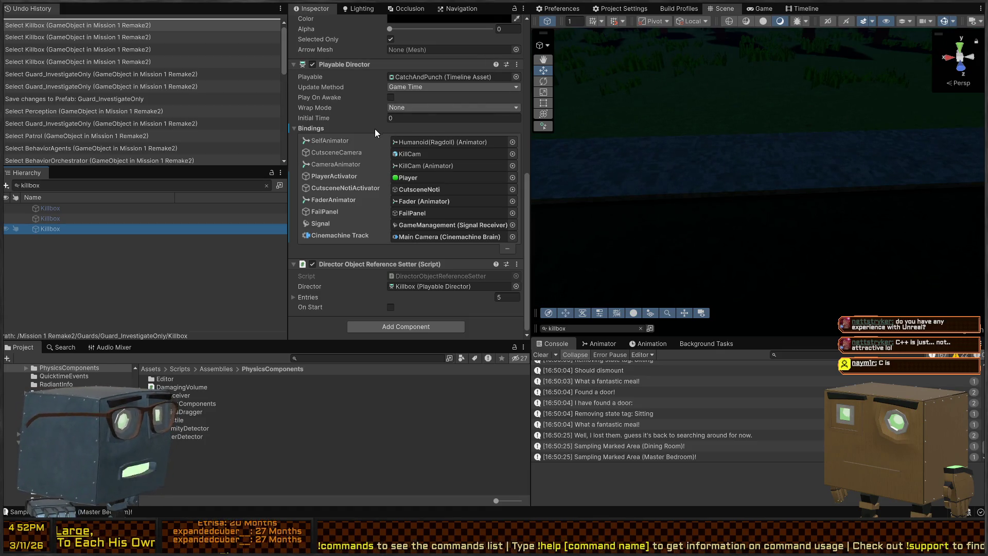
scroll(375, 129, up, 10)
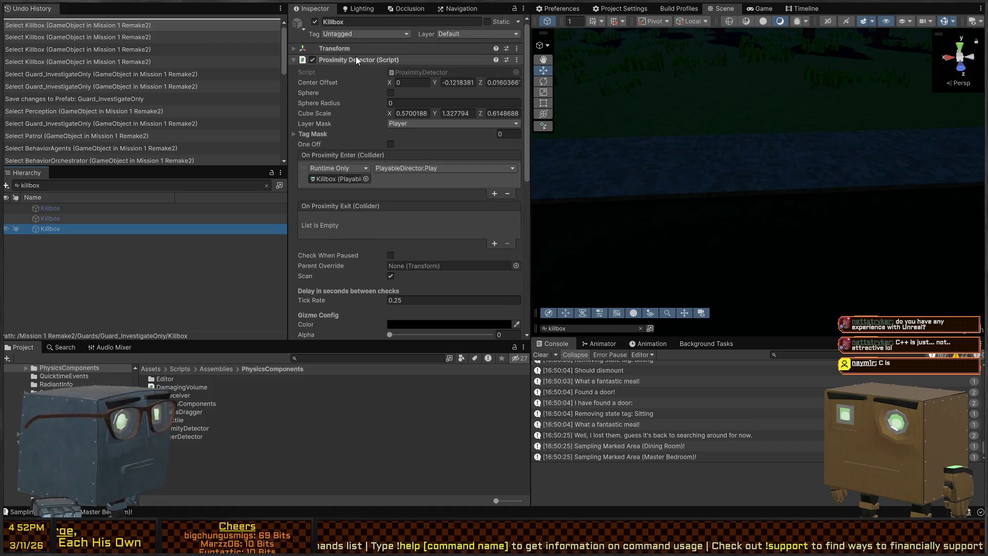
Select the first Killbox and view its Playable Director with the CatchAndPunch timeline bindings.
scroll(343, 105, down, 3)
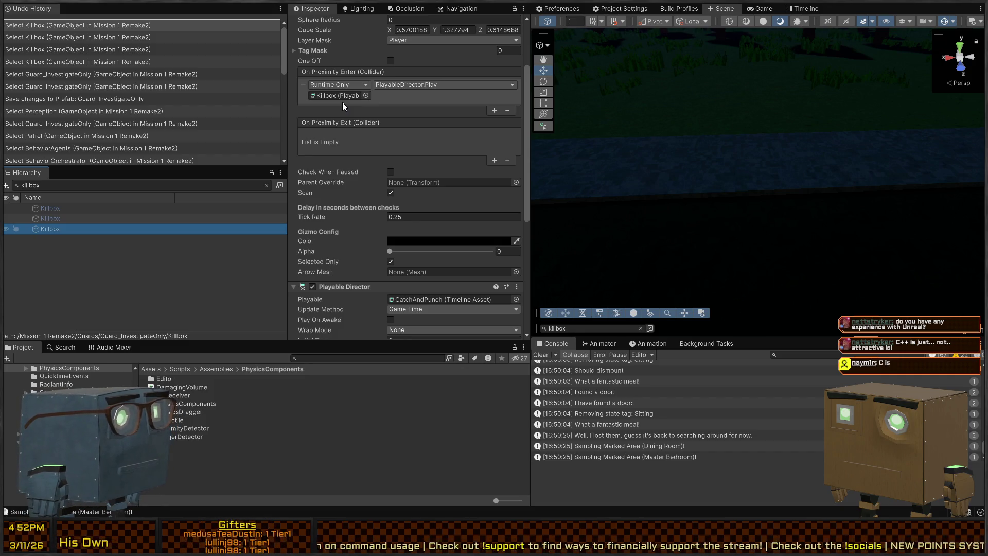
scroll(335, 224, down, 8)
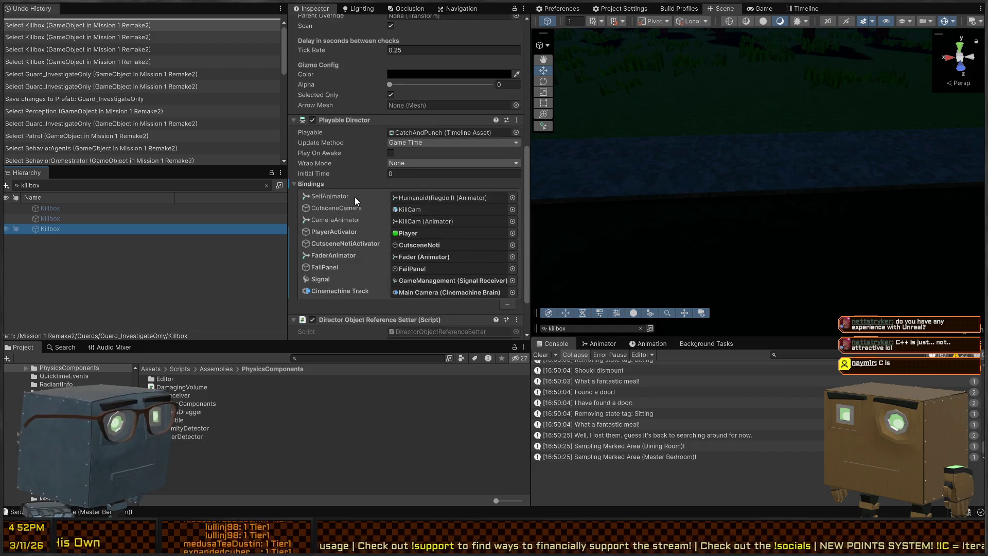
click(71, 217)
click(74, 211)
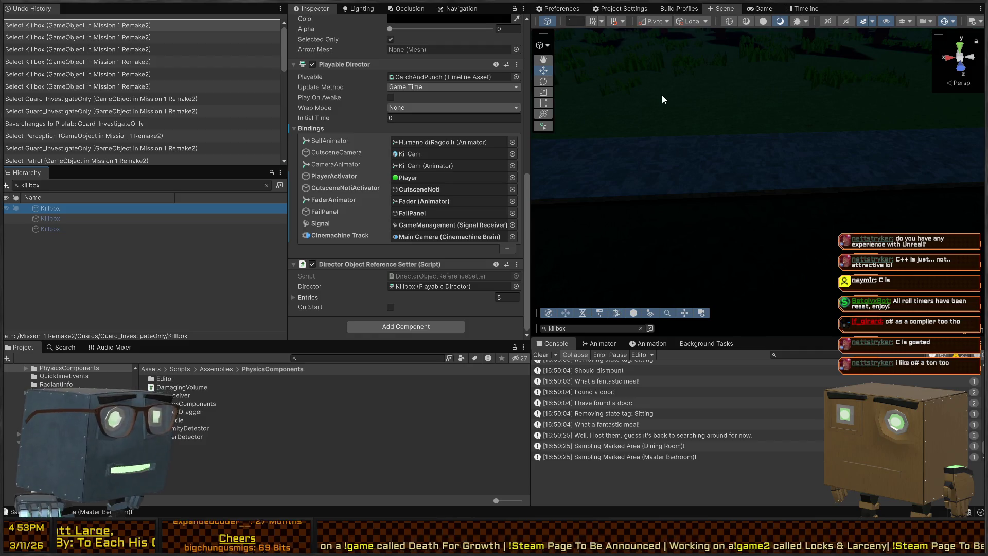
mouse_move(683, 177)
mouse_down()
mouse_move(772, 177)
mouse_move(843, 160)
mouse_move(544, 144)
mouse_move(649, 152)
mouse_move(537, 159)
mouse_move(447, 119)
mouse_move(636, 129)
mouse_move(670, 111)
mouse_move(701, 137)
mouse_up()
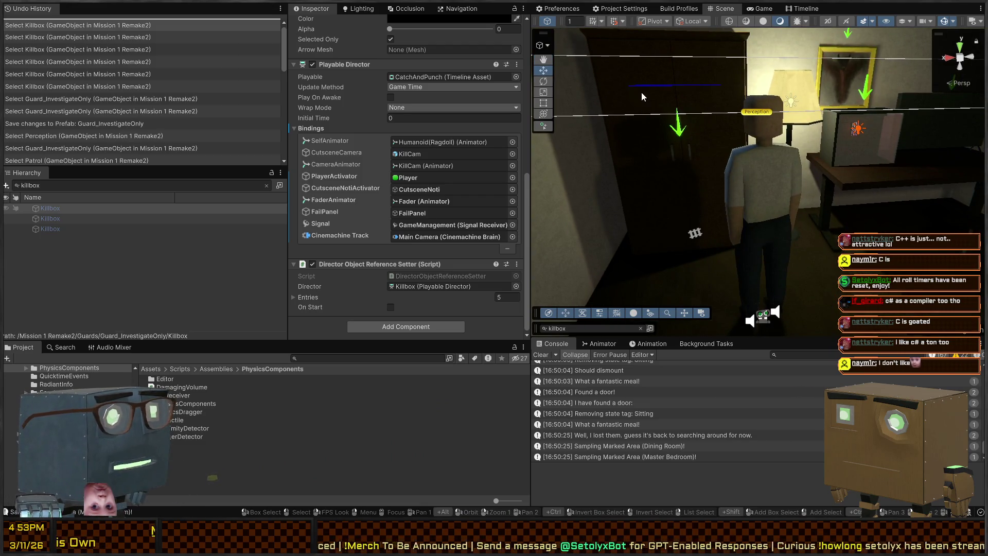
drag(653, 115, 862, 126)
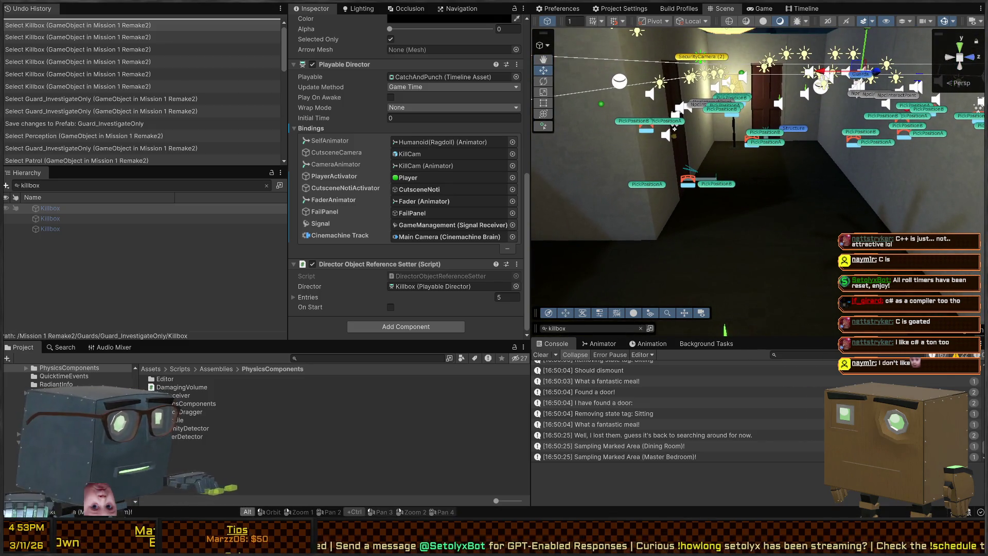
key(alt+Tab)
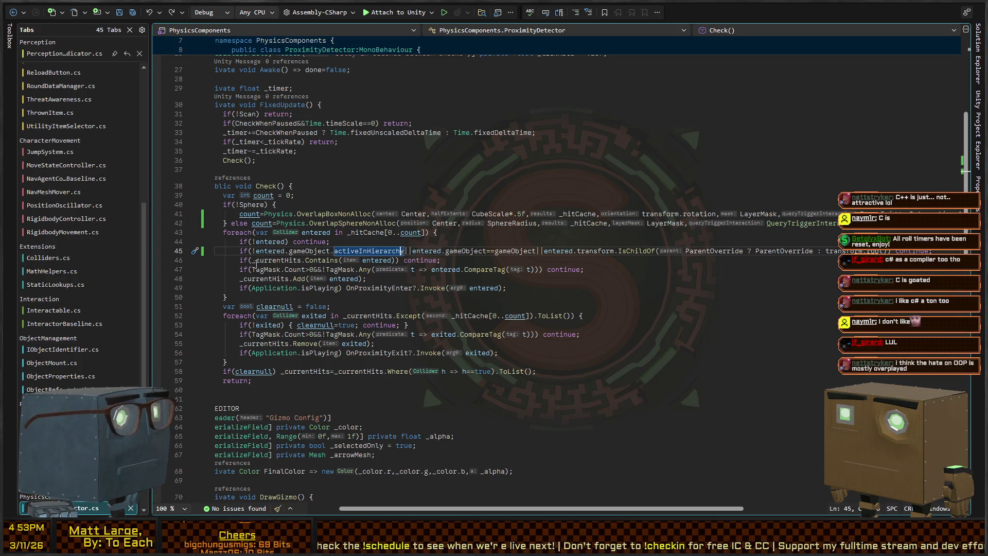
key(alt+Tab)
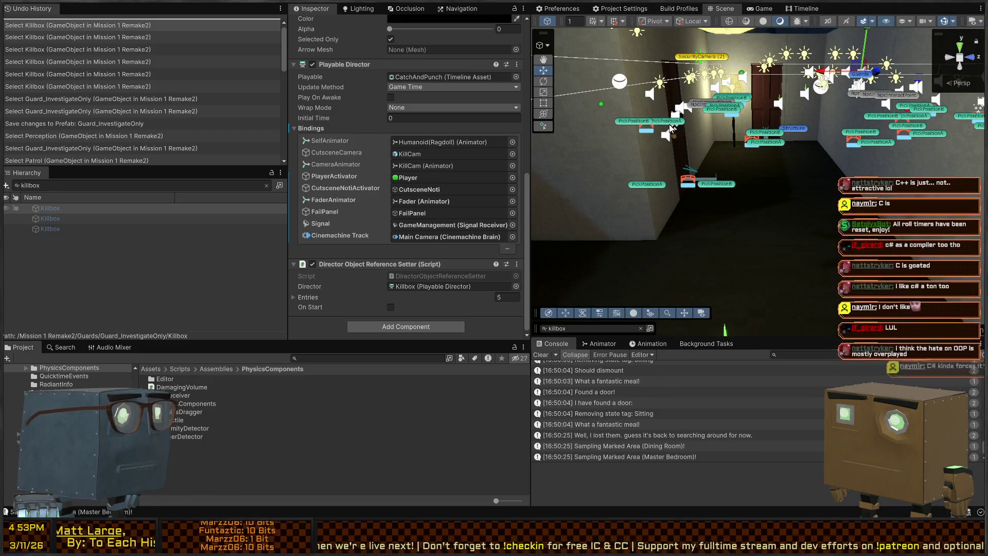
mouse_move(664, 144)
mouse_down()
mouse_move(817, 141)
mouse_move(864, 158)
mouse_move(743, 150)
mouse_move(657, 107)
mouse_move(551, 126)
mouse_up()
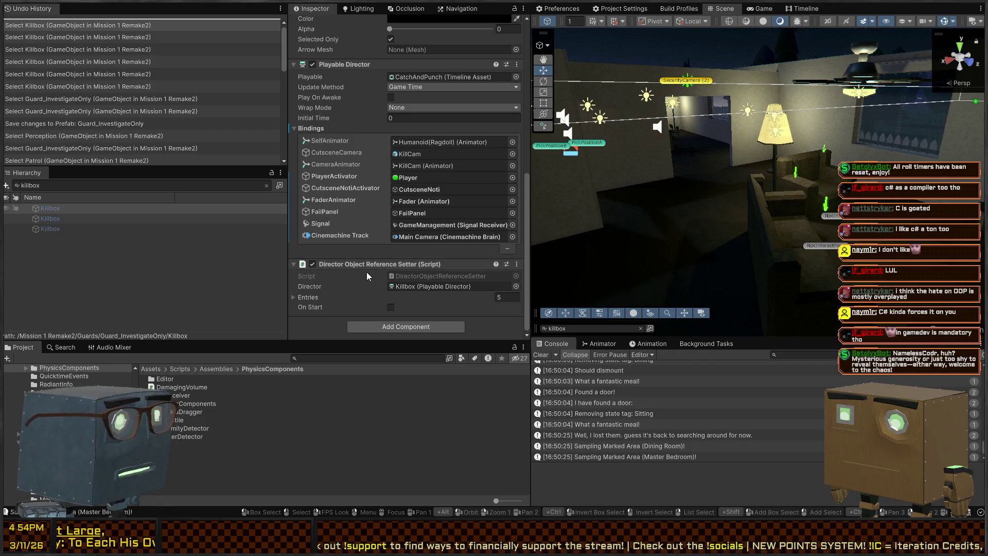
scroll(357, 106, up, 15)
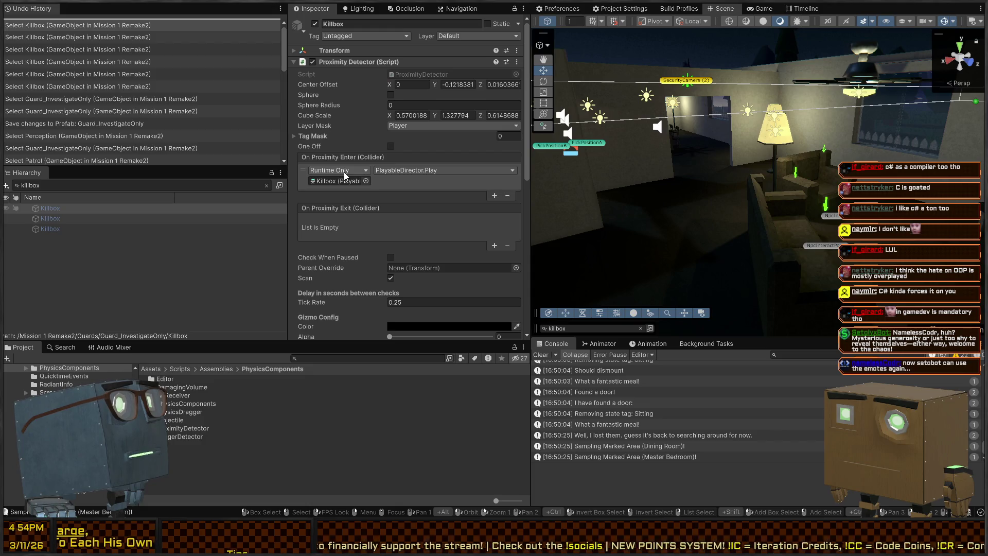
click(413, 84)
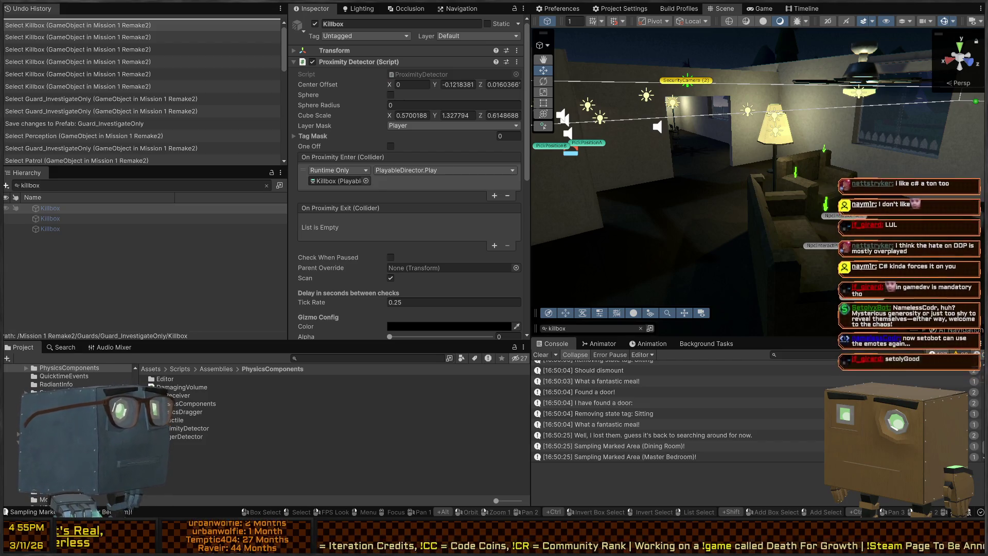
mouse_move(730, 131)
mouse_down()
mouse_move(759, 125)
mouse_move(680, 137)
mouse_move(608, 166)
mouse_up()
click(338, 181)
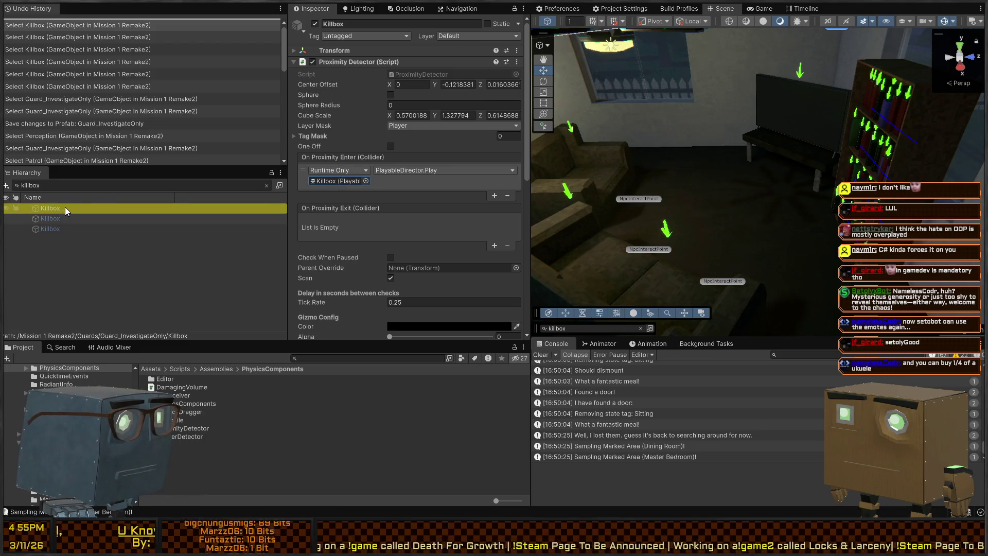
scroll(383, 196, down, 10)
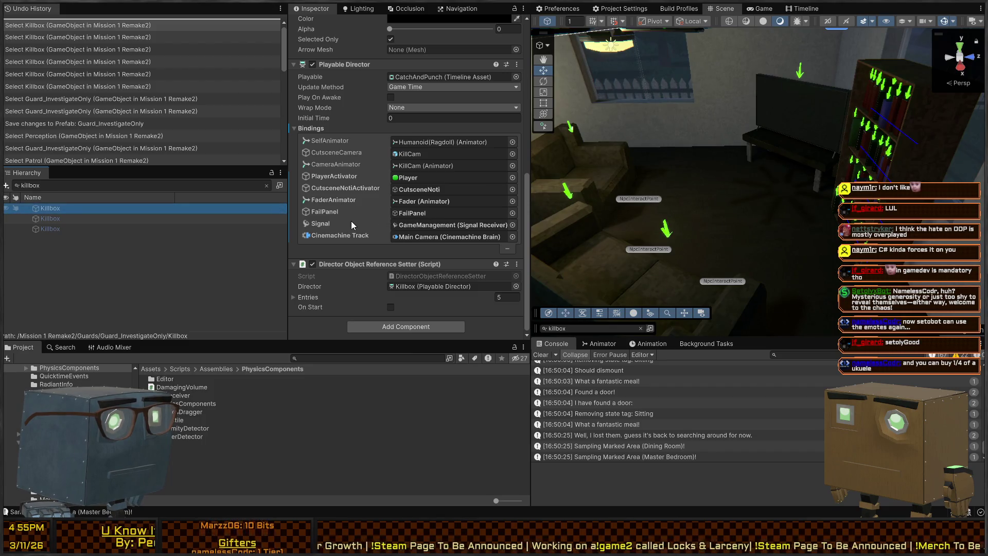
click(419, 237)
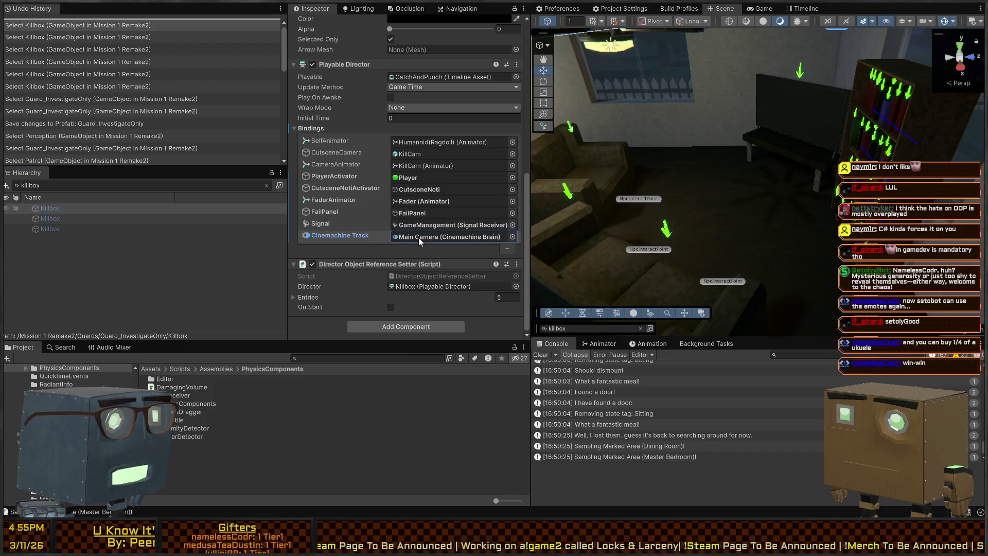
In the CatchAndPunch Timeline, select the KillCam clip and undo its PlayerFollowCam camera assignment.
click(814, 9)
click(791, 183)
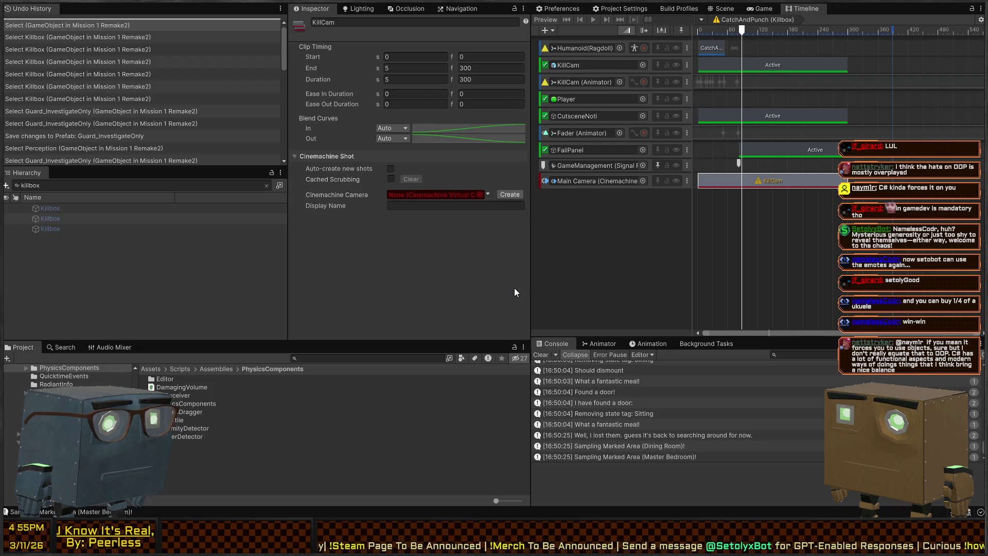
key(Return)
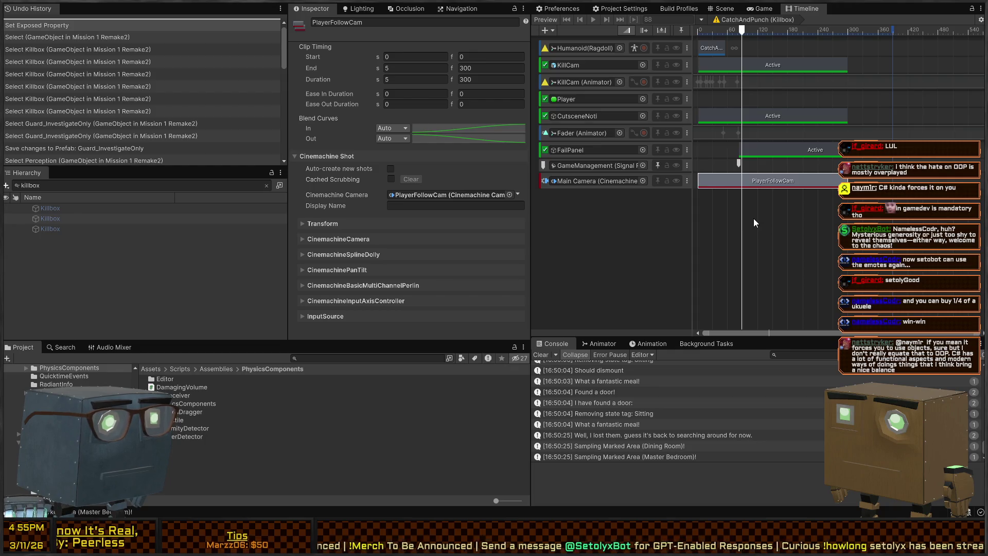
key(ctrl+z)
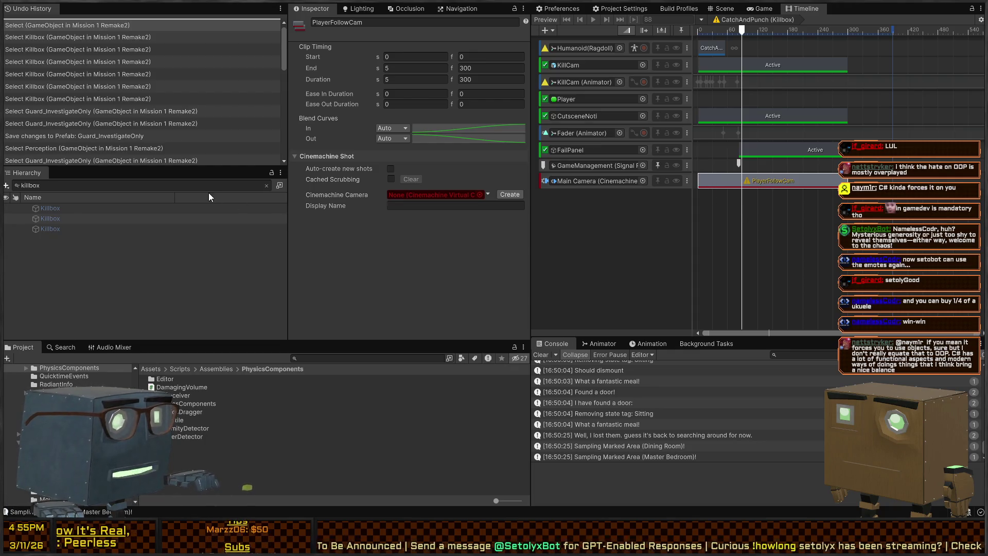
Clear the killbox Hierarchy filter and open Guard_InvestigateOnly in prefab mode.
click(266, 185)
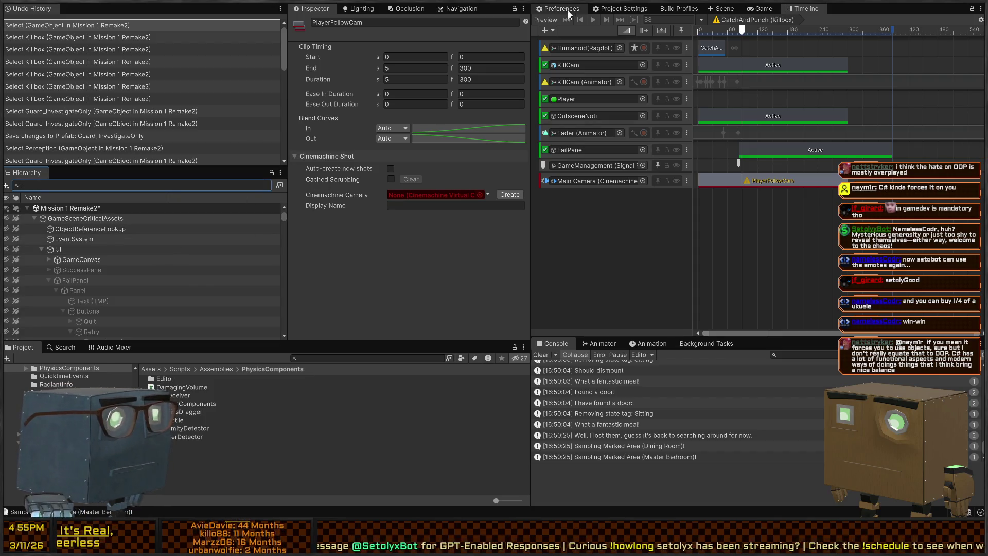
scroll(168, 258, down, 10)
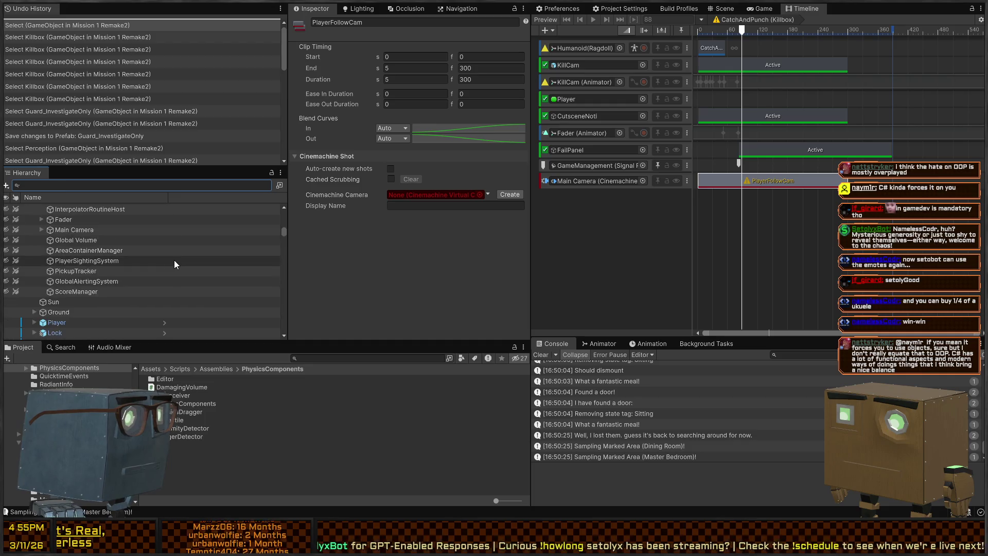
scroll(128, 257, up, 8)
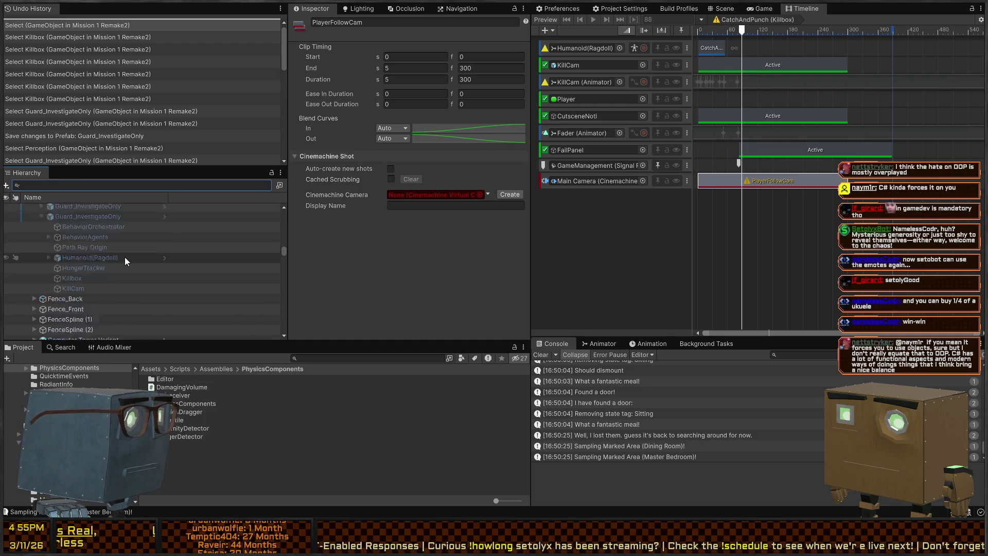
click(165, 234)
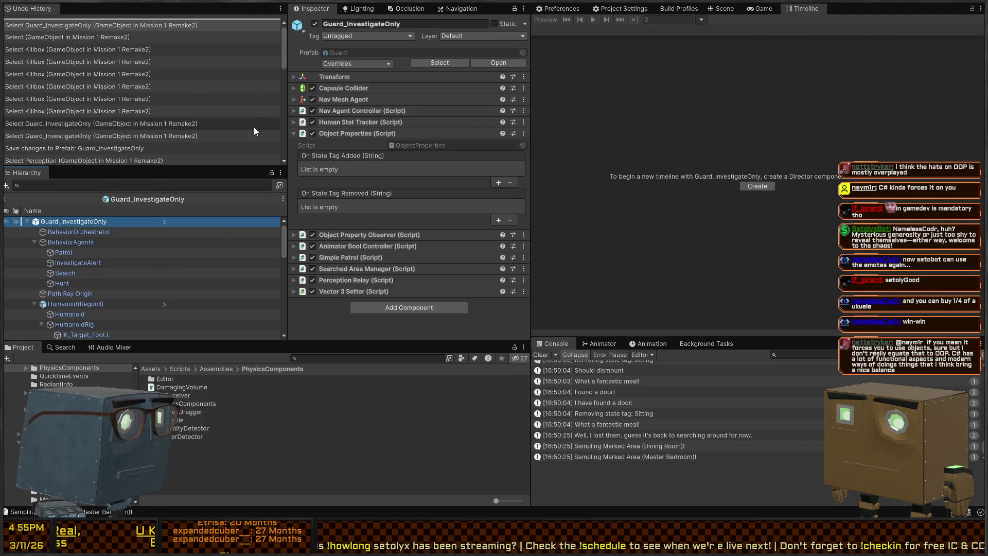
Check the empty Cinemachine Brain binding on the prefab's Killbox, then exit back to the mission scene.
scroll(120, 240, down, 6)
click(82, 324)
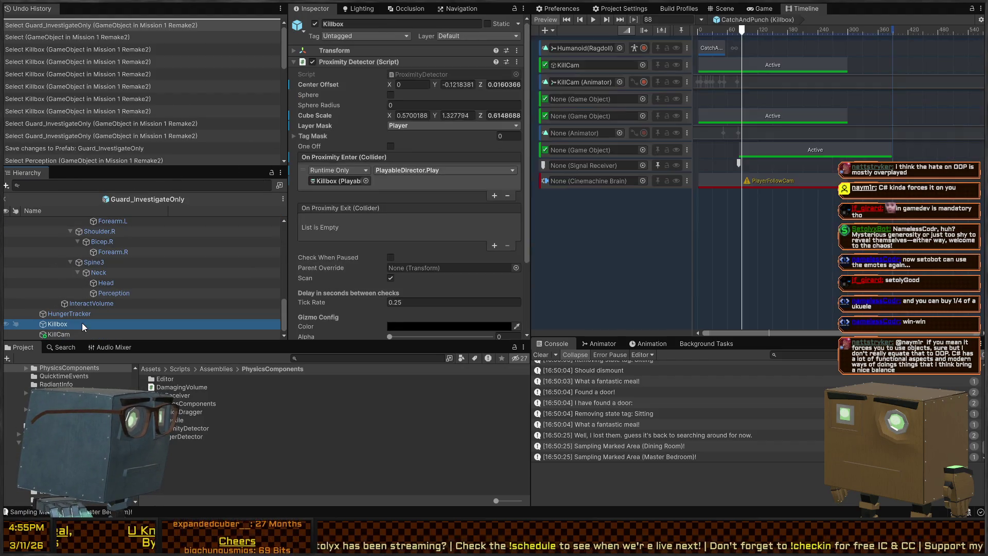
click(639, 180)
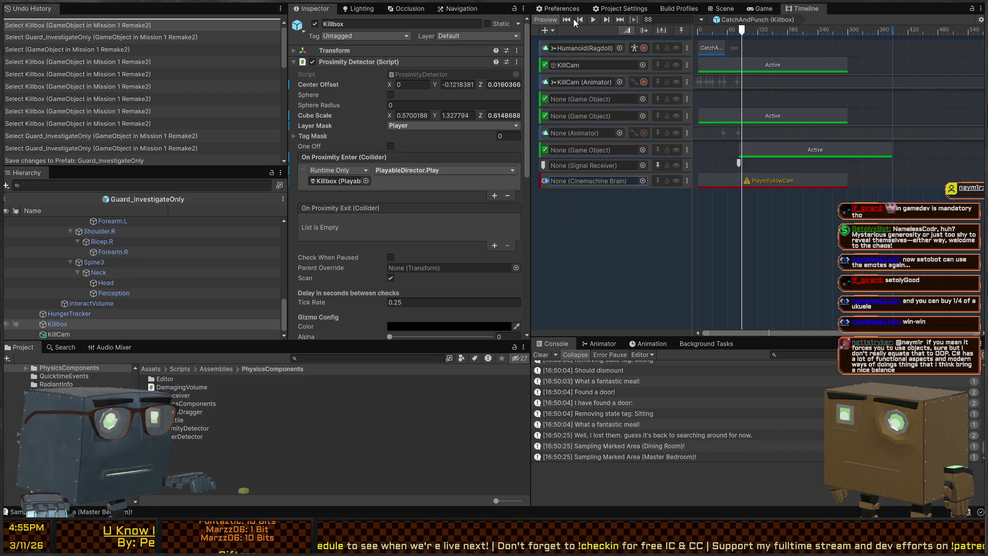
click(778, 9)
click(806, 9)
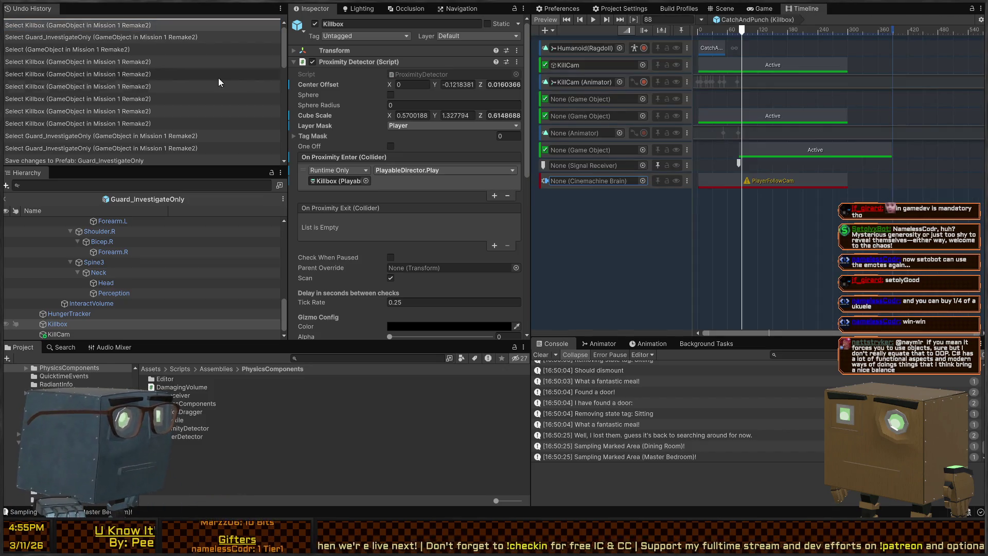
click(732, 12)
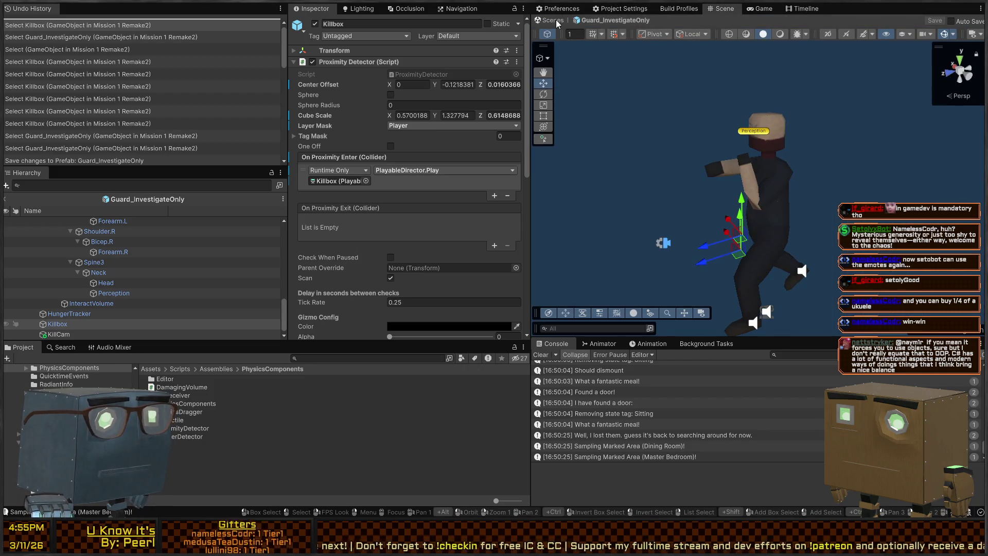
click(553, 20)
click(803, 9)
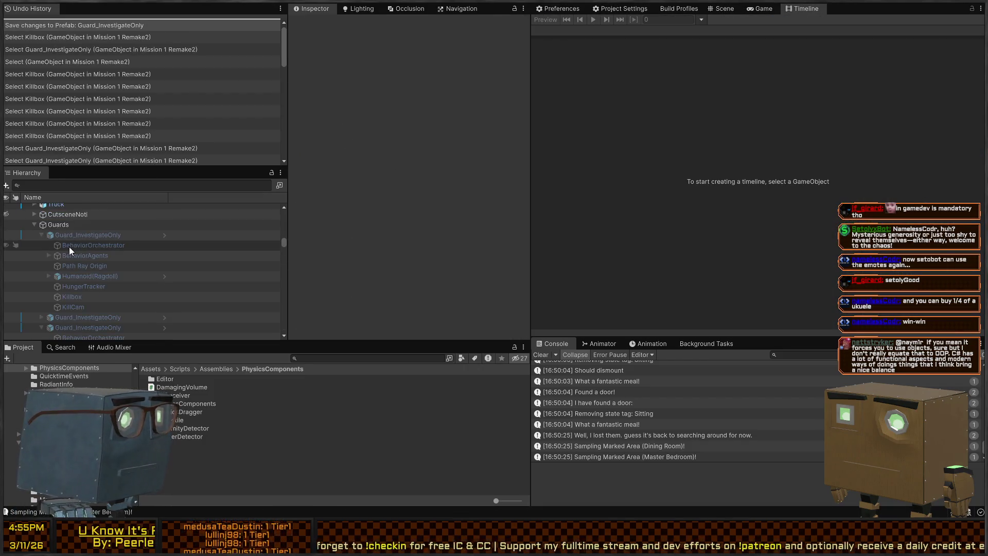
On the scene Killbox's Main Camera track, set the PlayerFollowCam shot's camera to PlayerFollowCam.
click(78, 238)
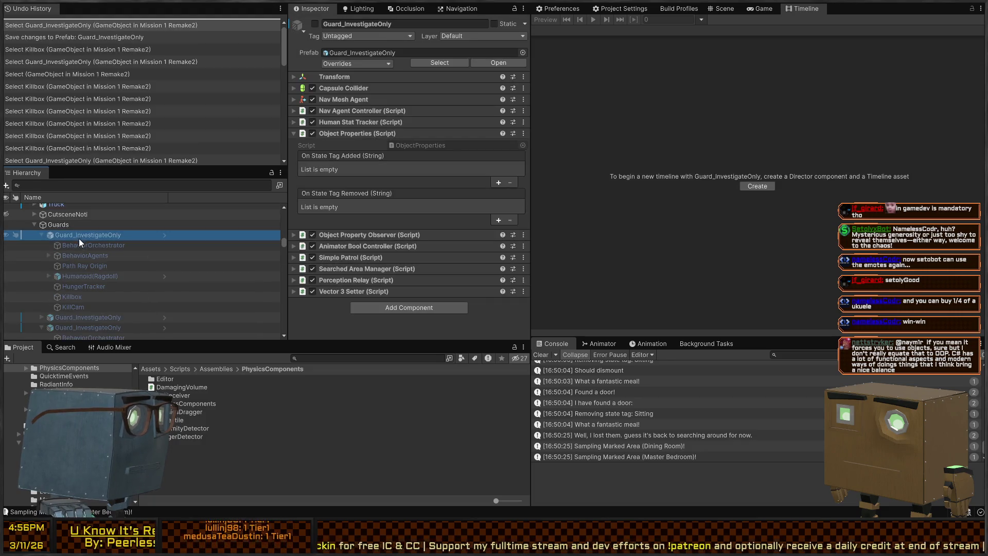
scroll(79, 239, down, 3)
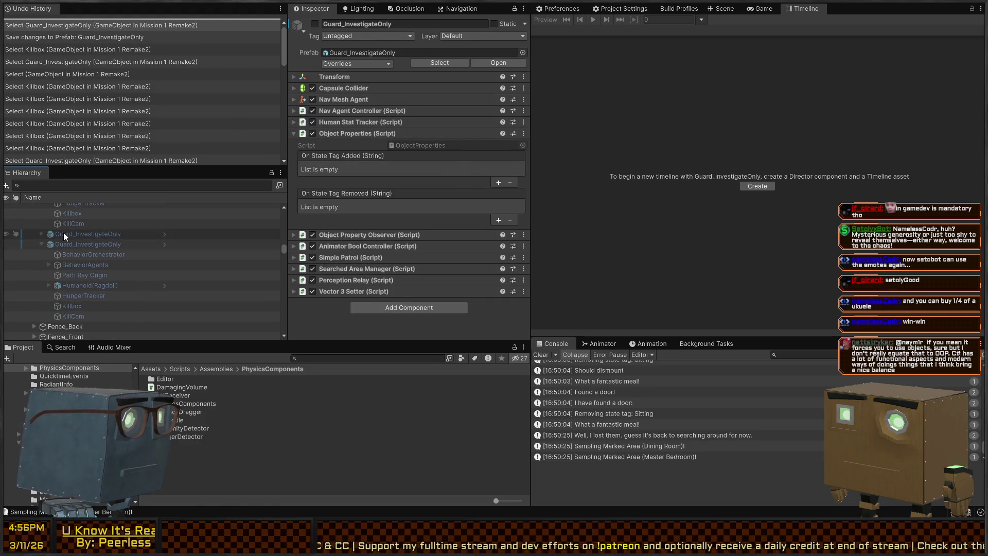
scroll(65, 232, up, 2)
click(73, 268)
scroll(405, 181, down, 3)
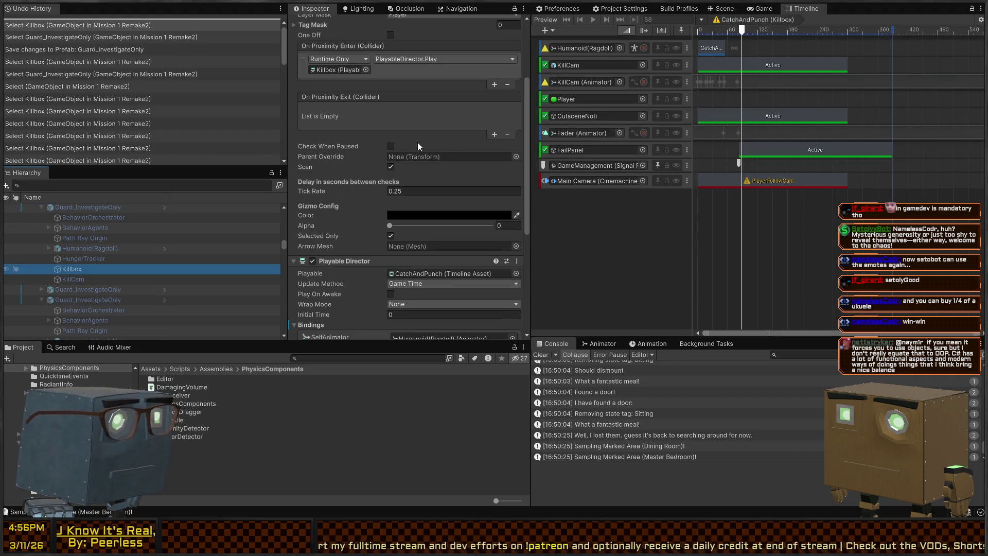
click(642, 182)
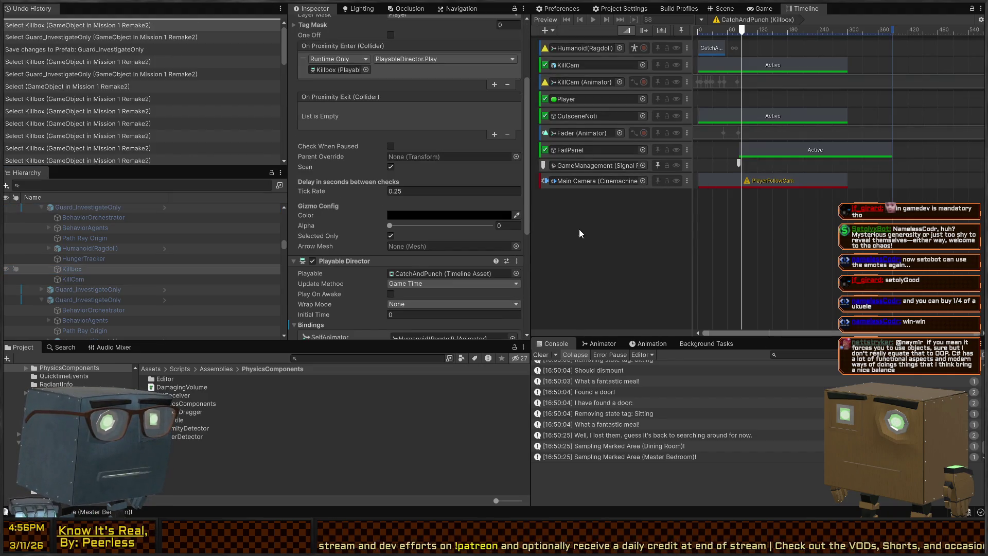
click(780, 178)
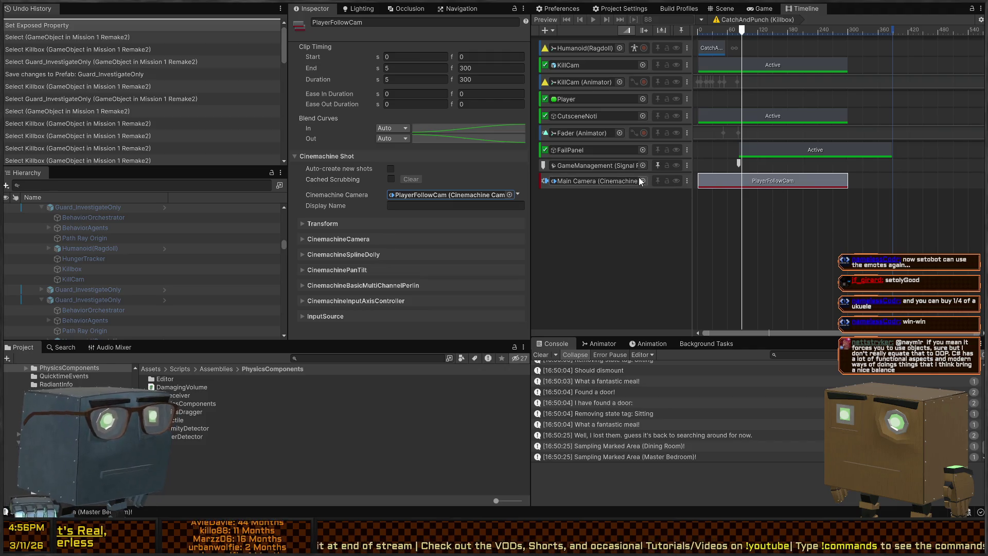
Undo the shot clip's camera assignment and fly the Scene view down the road to the Guards.
key(ctrl+z)
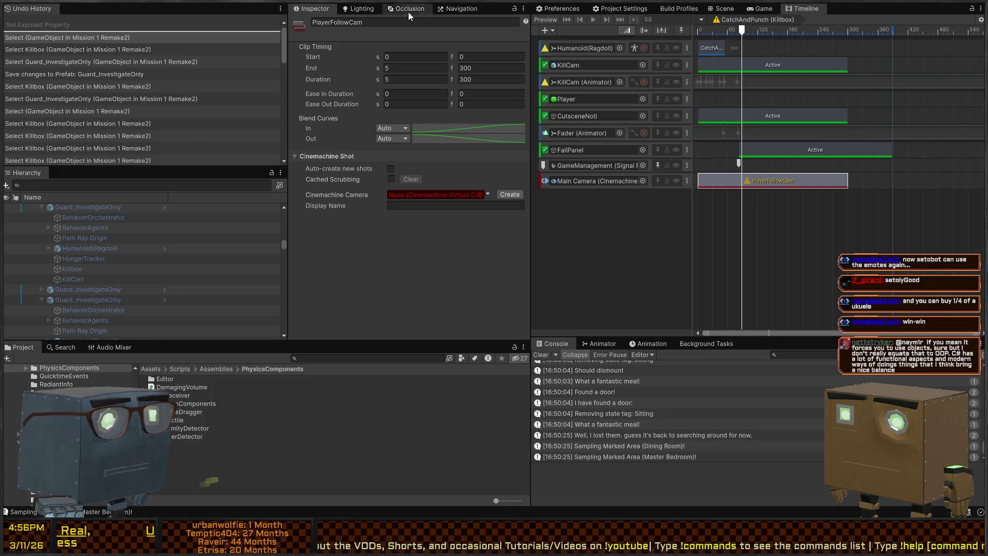
click(716, 6)
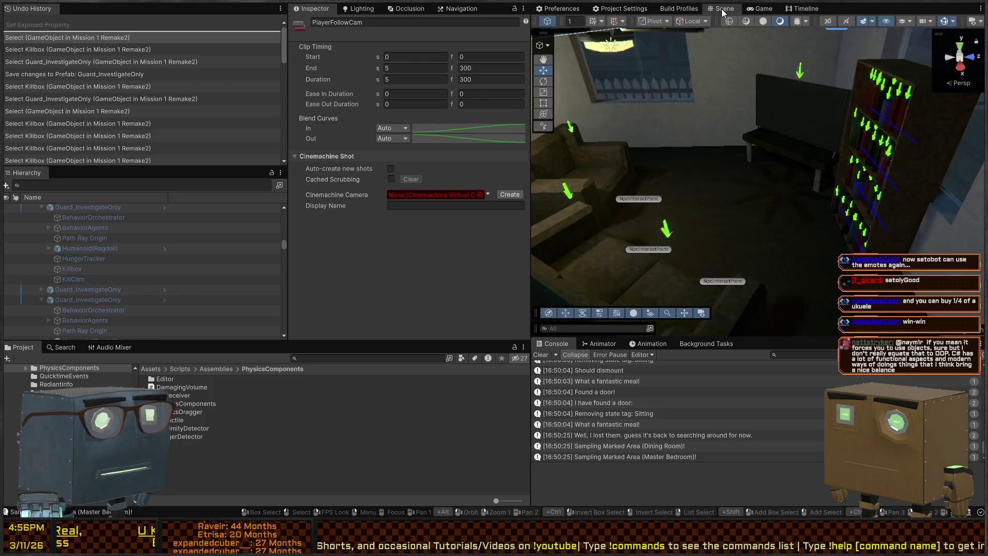
mouse_move(946, 101)
mouse_down()
mouse_move(817, 133)
mouse_move(841, 138)
mouse_up()
click(809, 188)
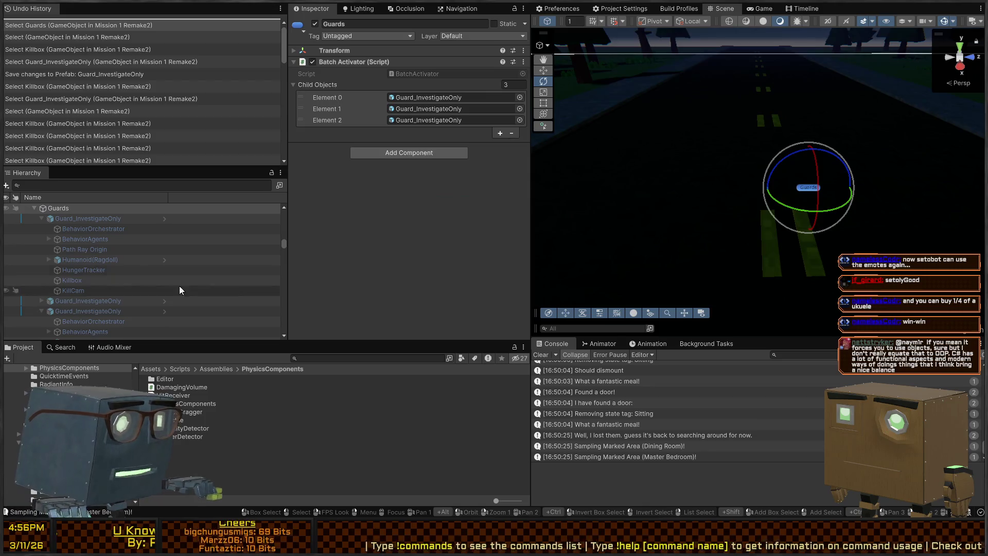
Select a Guard_InvestigateOnly guard and bring the Timeline window back into view.
click(67, 220)
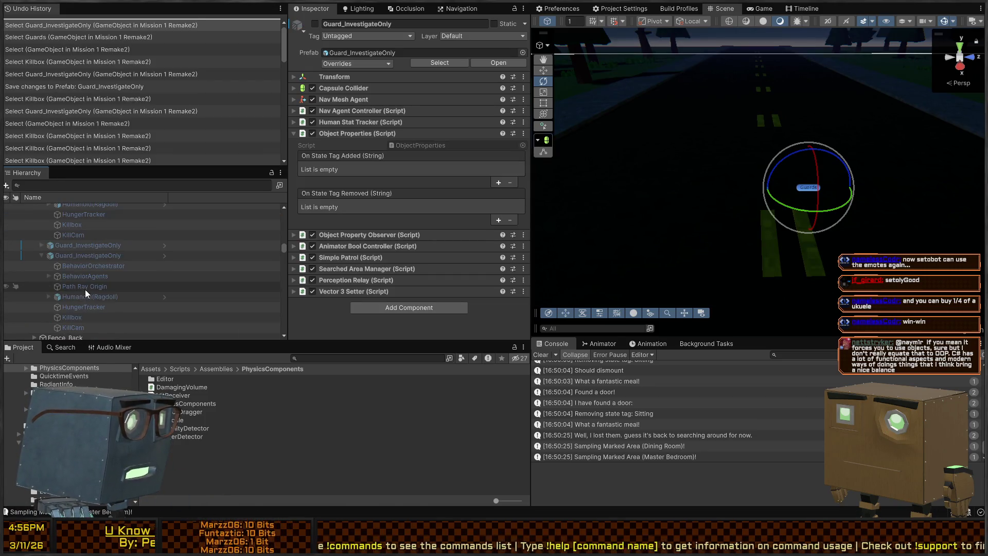
scroll(78, 281, down, 1)
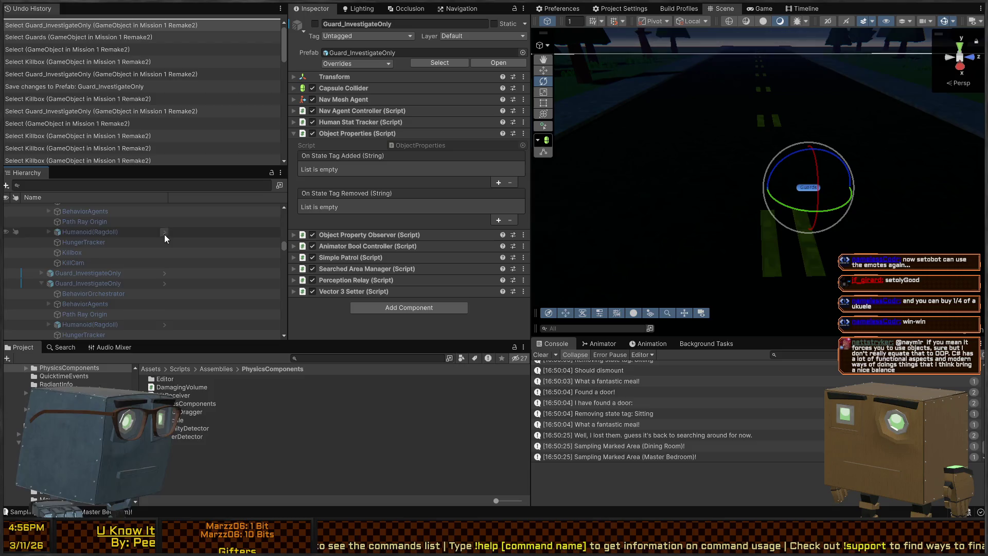
scroll(158, 238, up, 1)
click(798, 8)
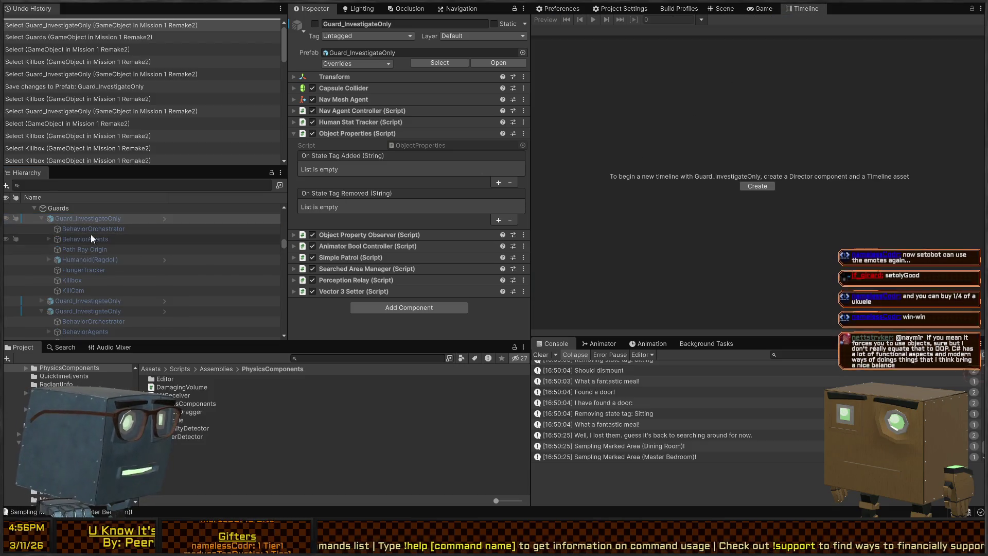
Select the lower guard's Killbox and point its CatchAndPunch camera shot at KillCam.
click(73, 288)
click(77, 282)
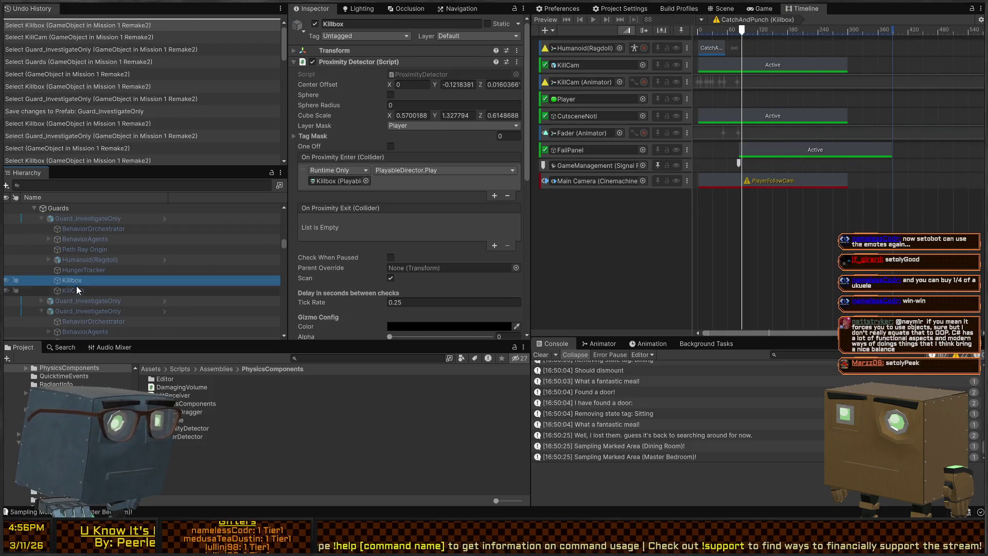
scroll(78, 285, down, 1)
click(41, 272)
scroll(50, 270, down, 2)
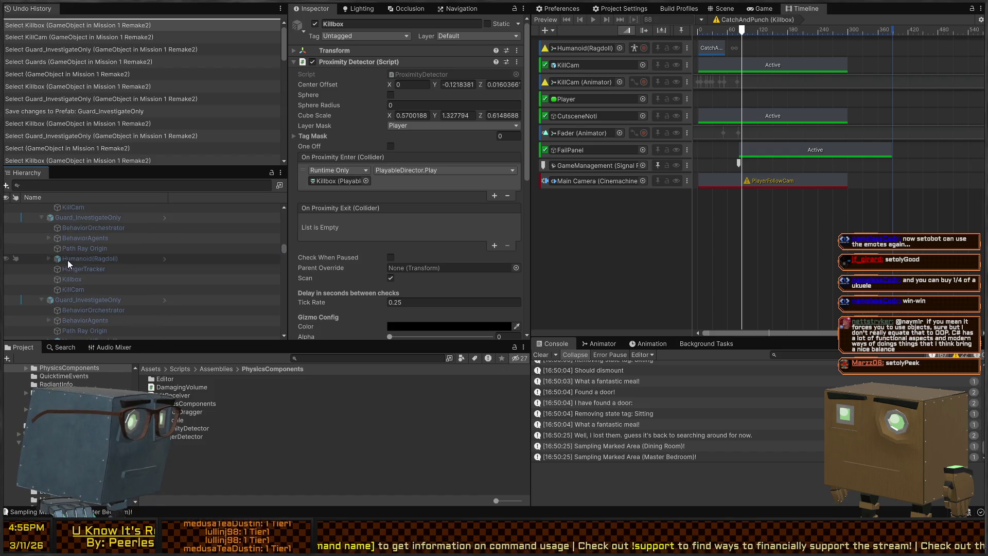
click(69, 280)
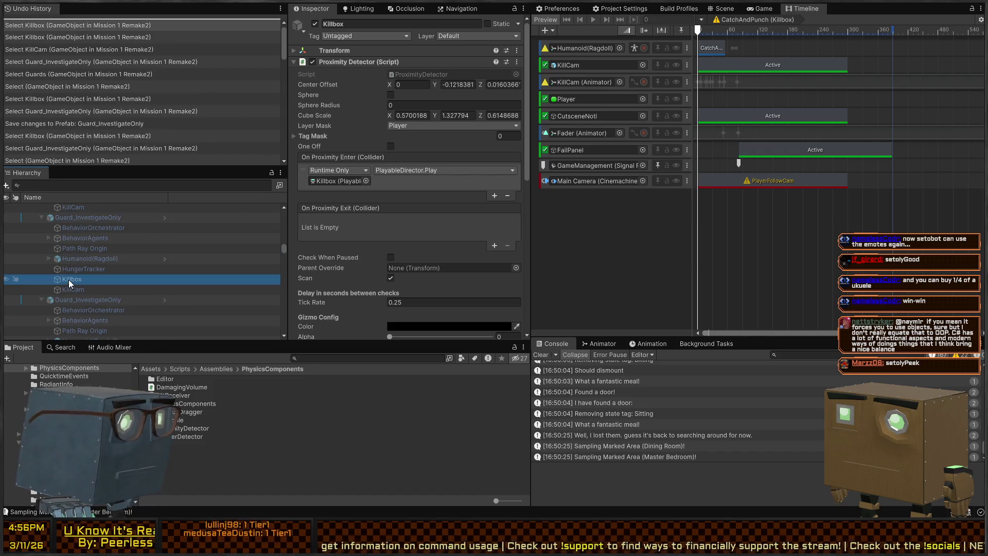
scroll(120, 272, down, 2)
click(75, 306)
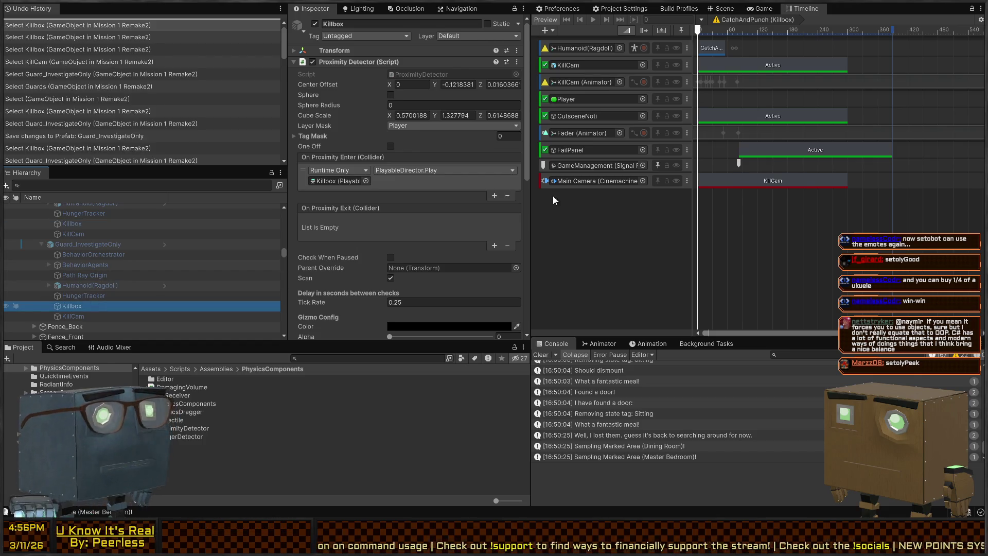
click(743, 182)
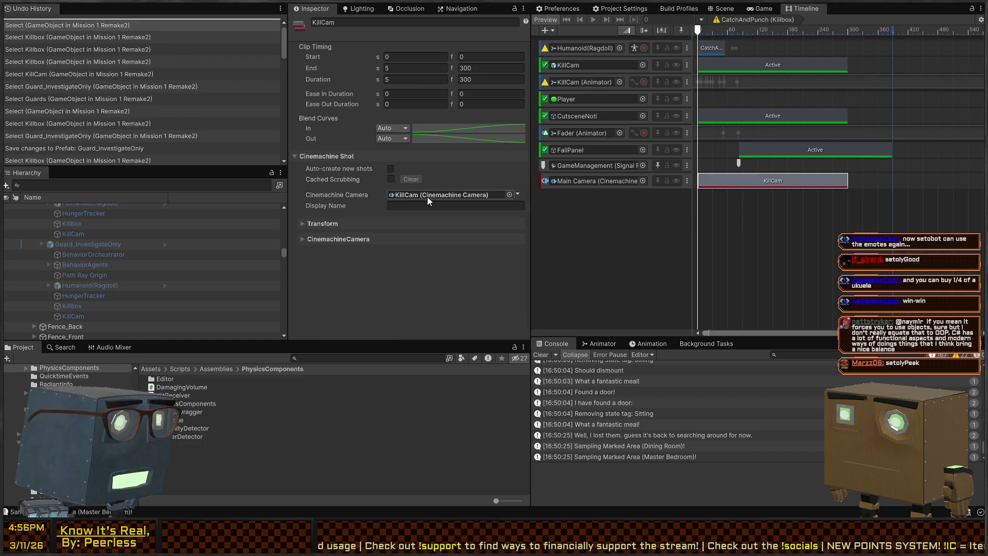
click(427, 195)
click(84, 315)
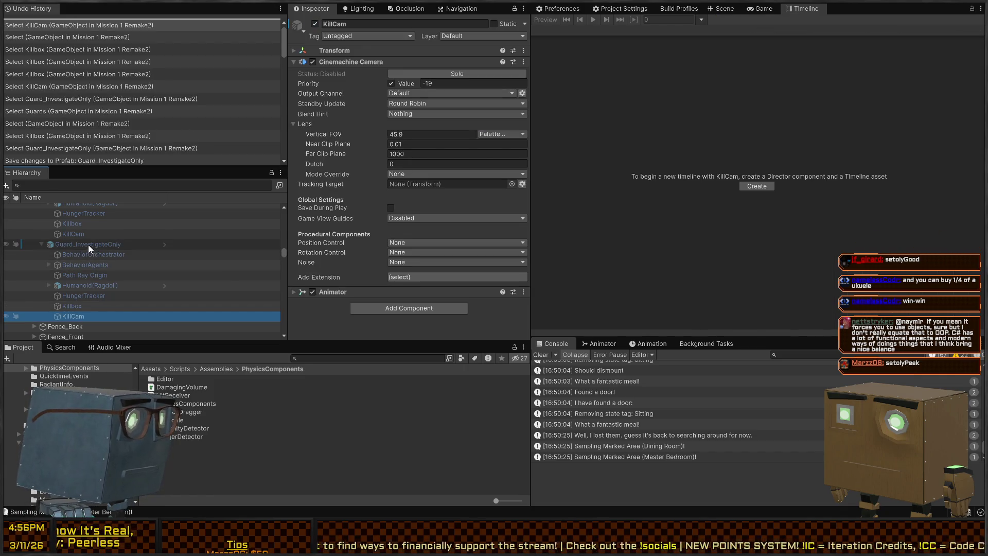
Apply the Guard_InvestigateOnly overrides to its prefab and start Play mode.
click(89, 244)
click(360, 65)
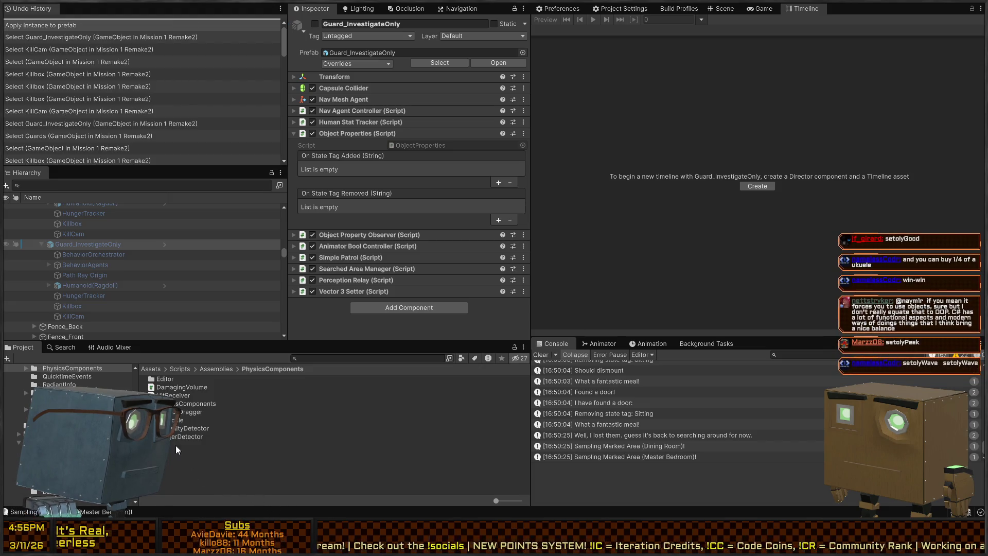
scroll(69, 272, down, 2)
click(99, 246)
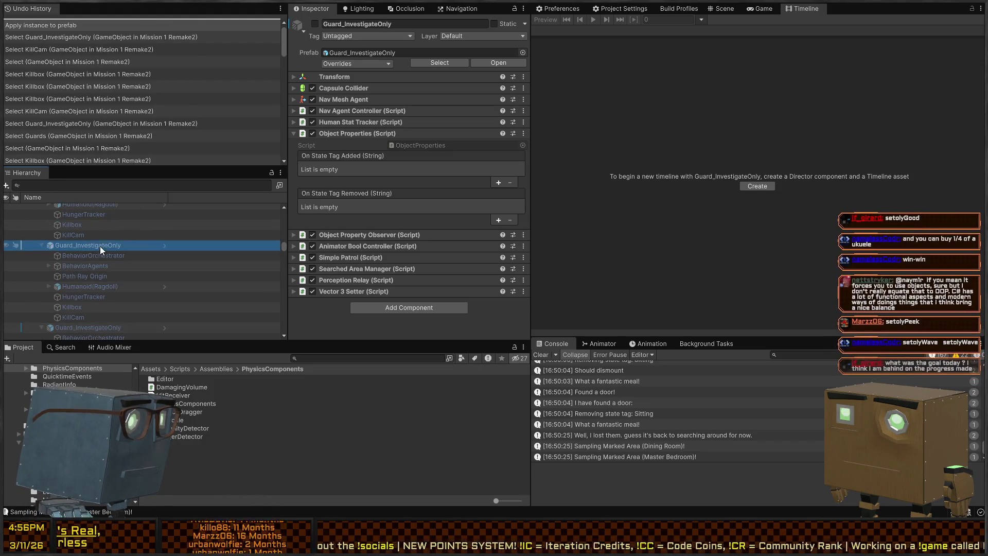
click(422, 48)
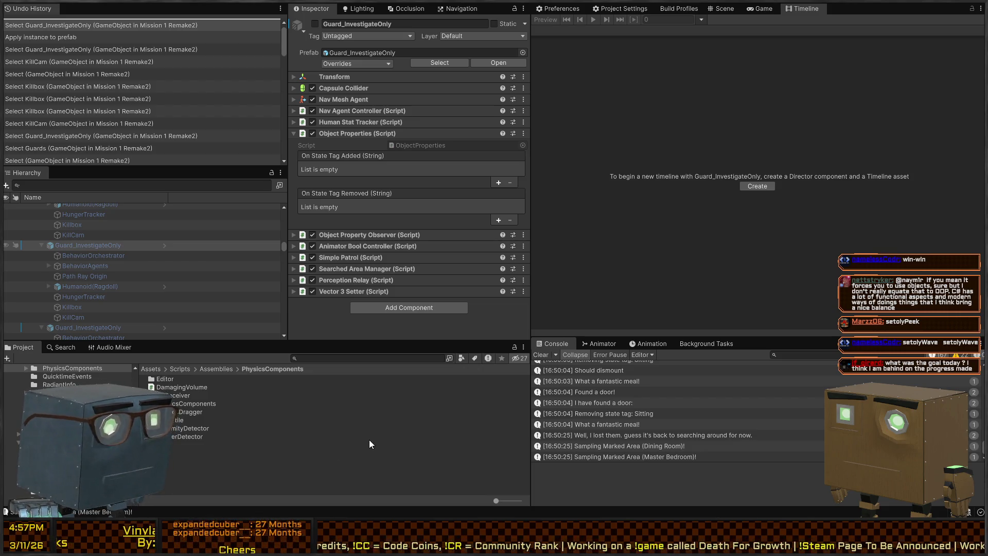
key(ctrl+p)
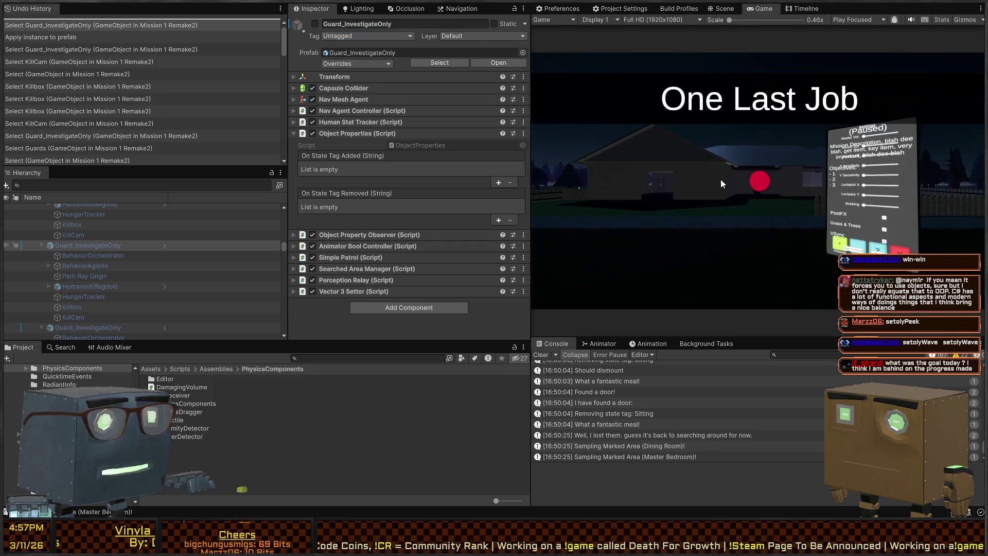
Maximize the running game, start the mission, skip the cutscene and move near the house.
key(shift+space)
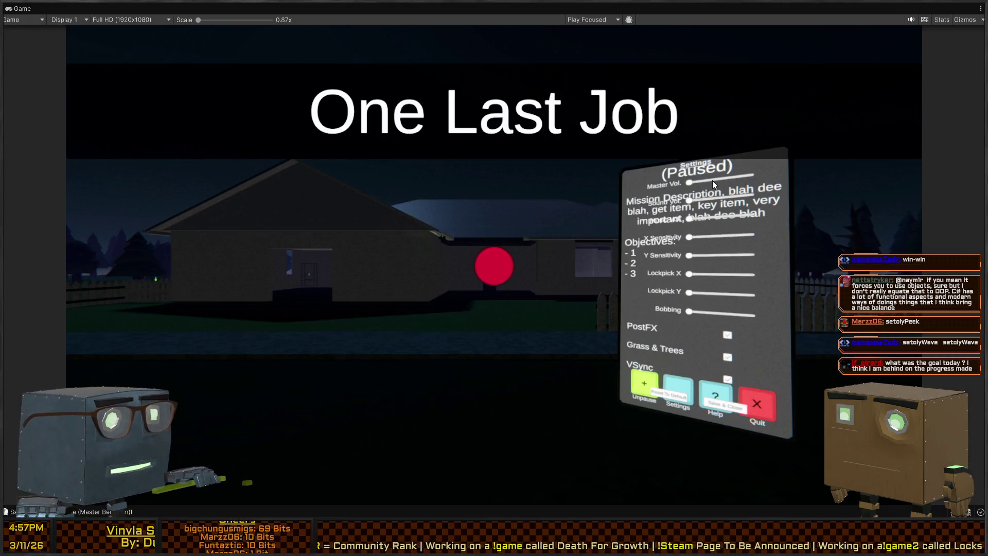
click(452, 227)
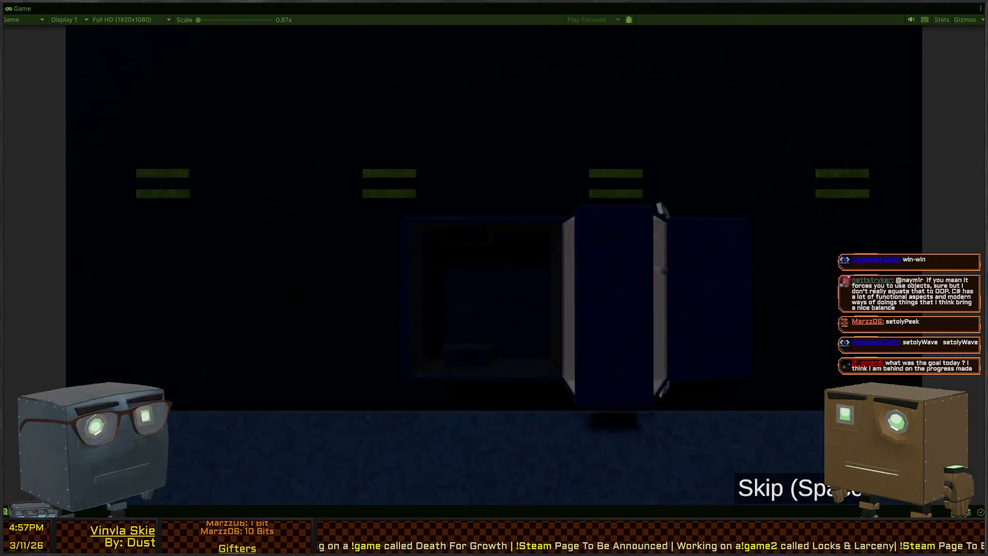
key(space)
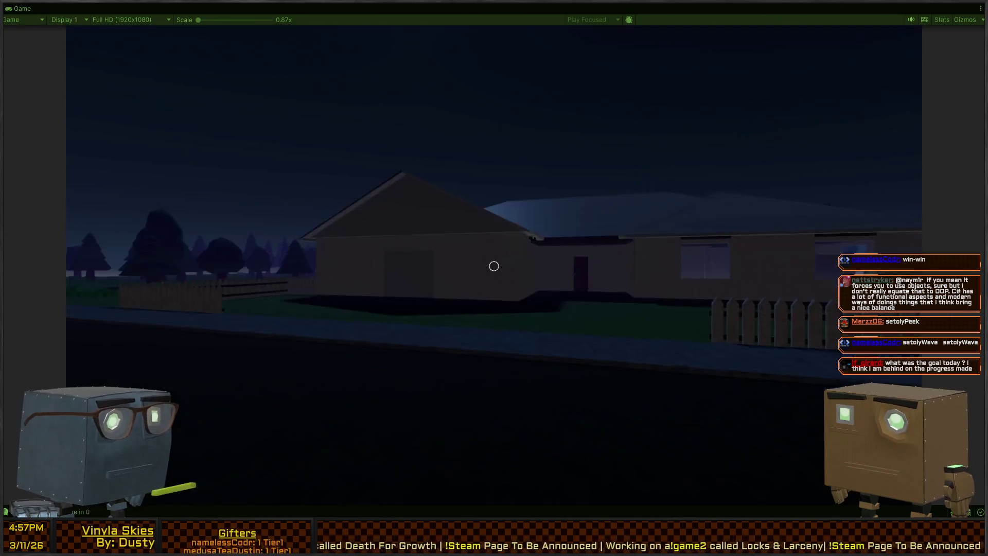
key(a)
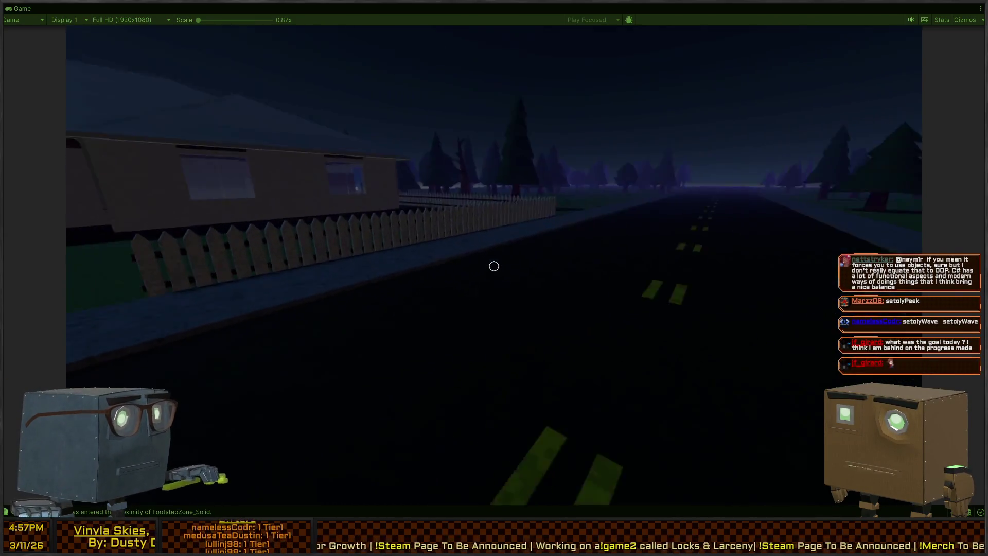
key(w)
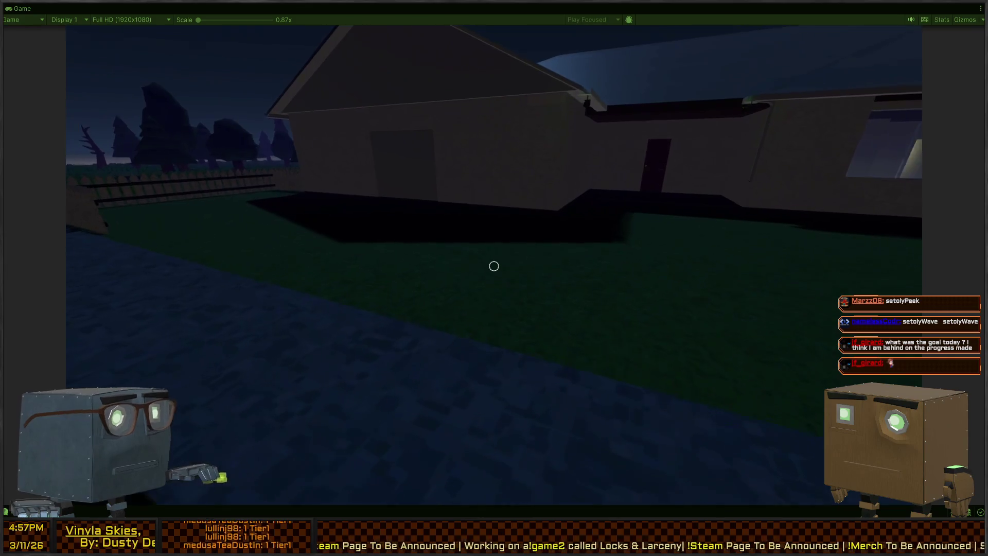
key(s)
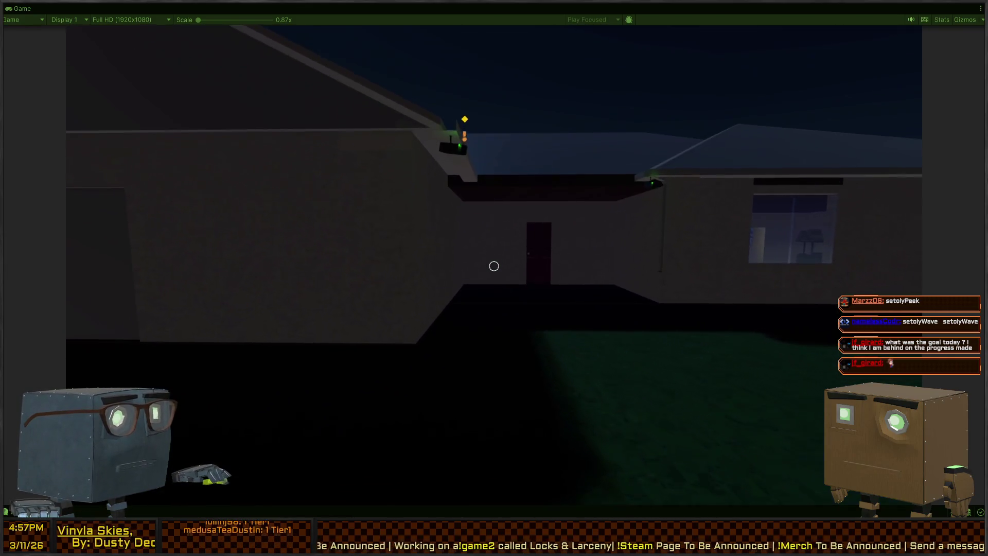
key(s)
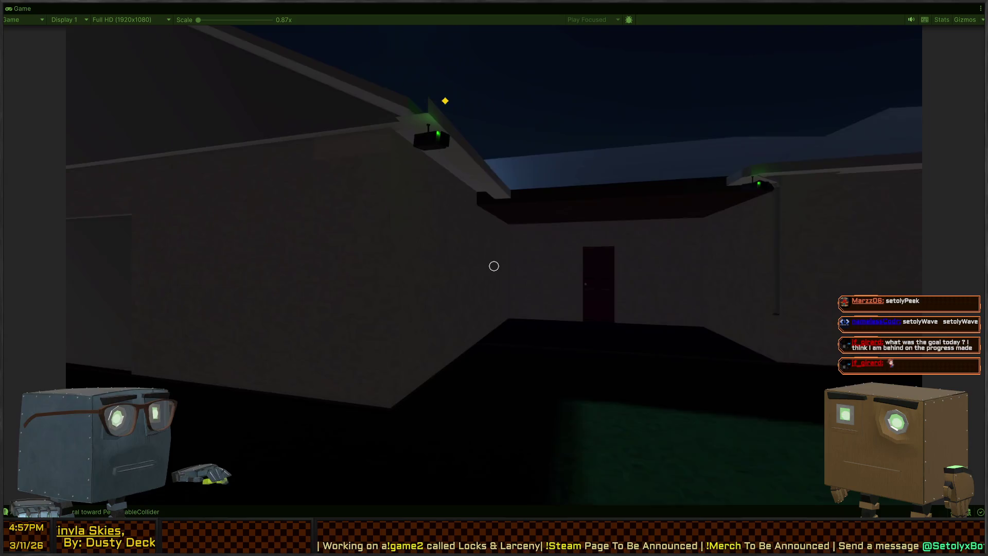
Walk down the road after the two guards toward the house until caught.
click(493, 266)
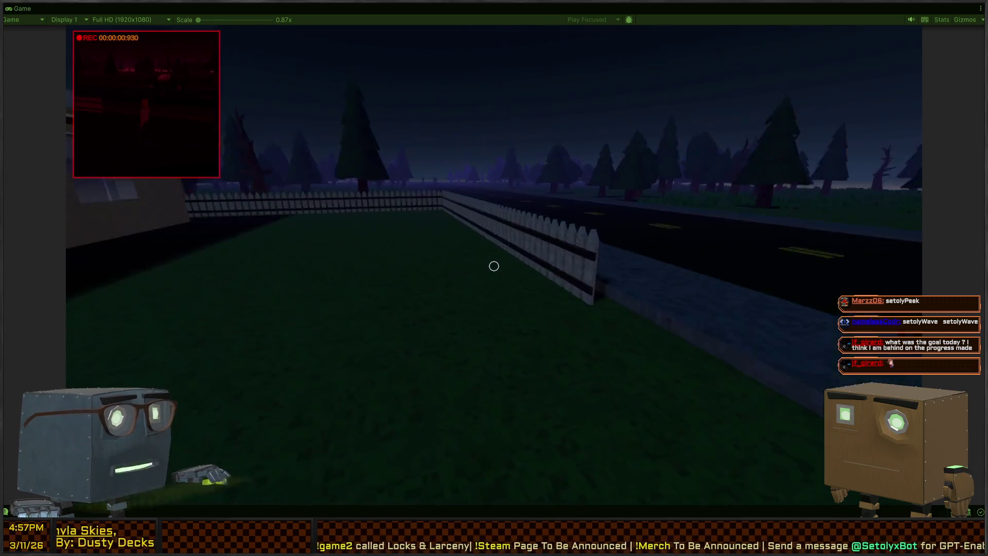
key(w)
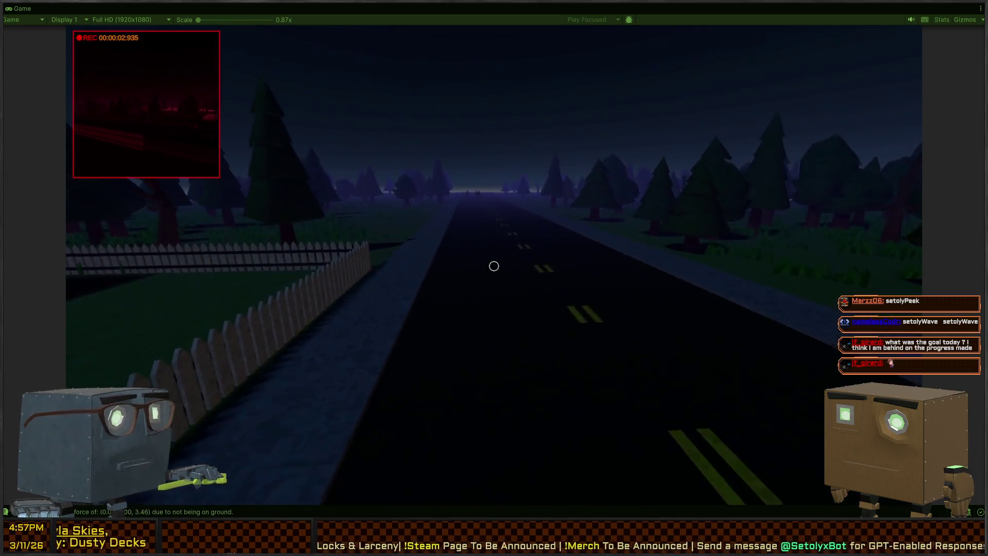
key(w)
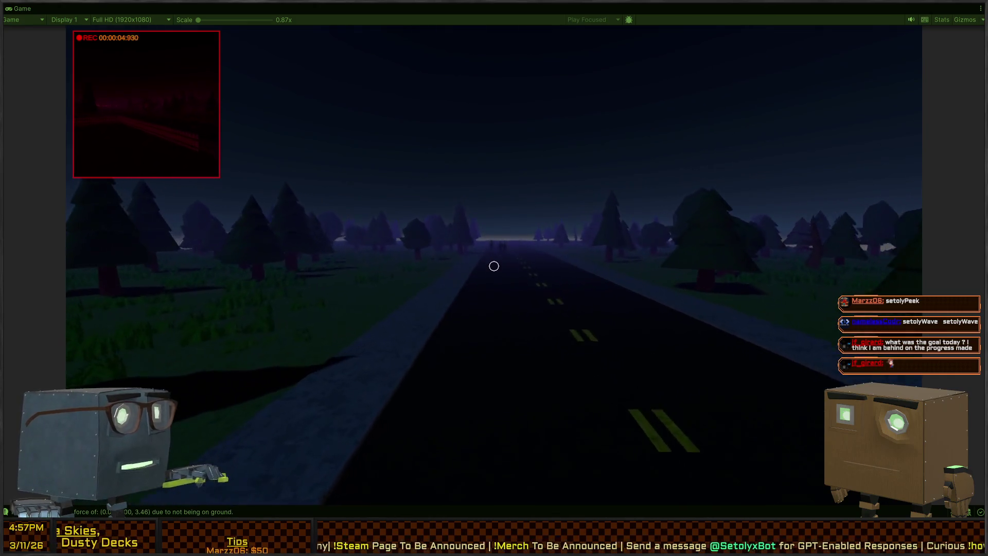
key(w)
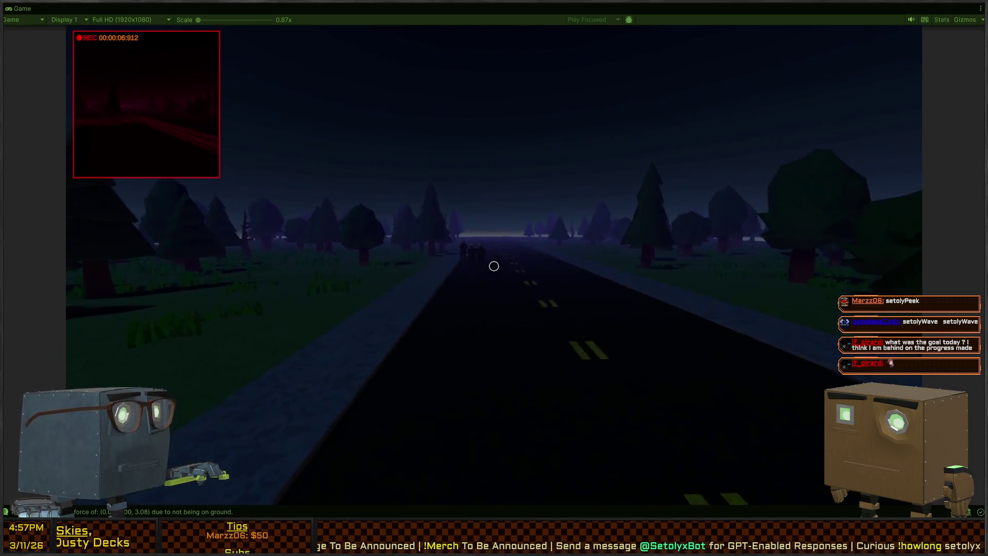
key(w)
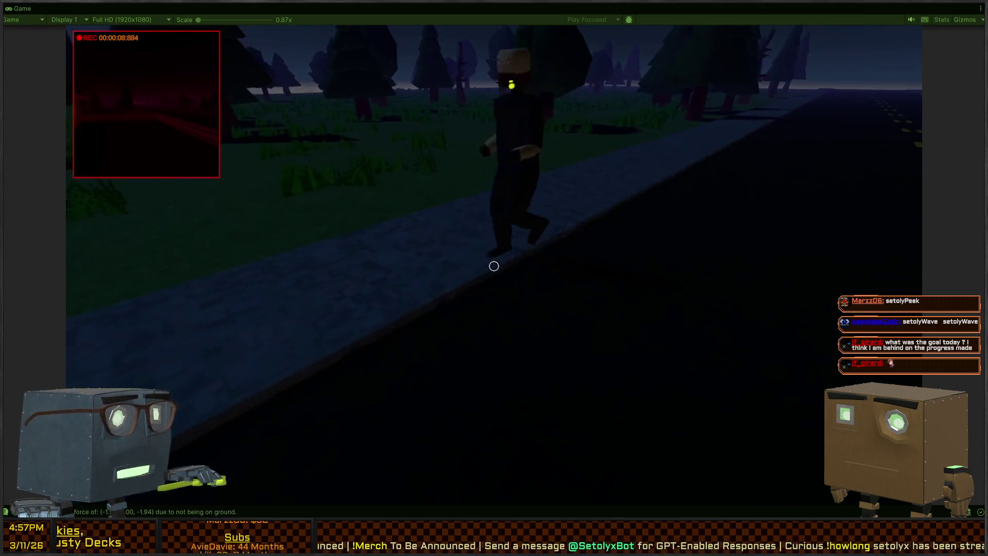
key(w)
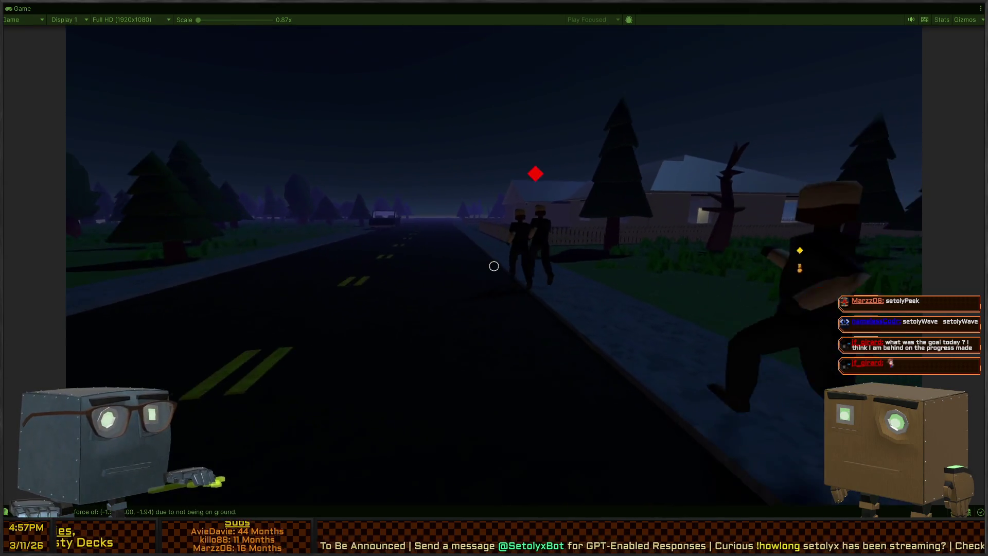
key(w)
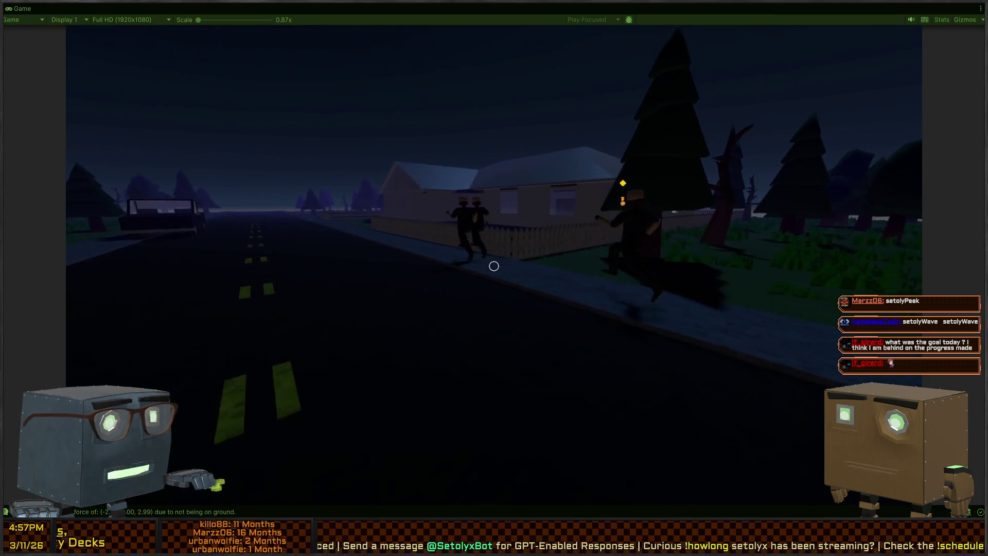
key(w)
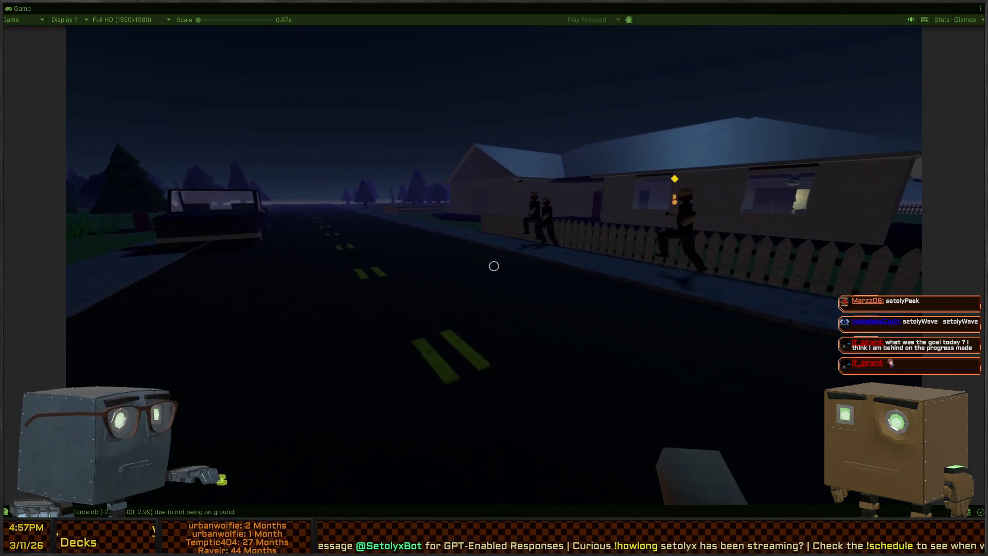
key(w)
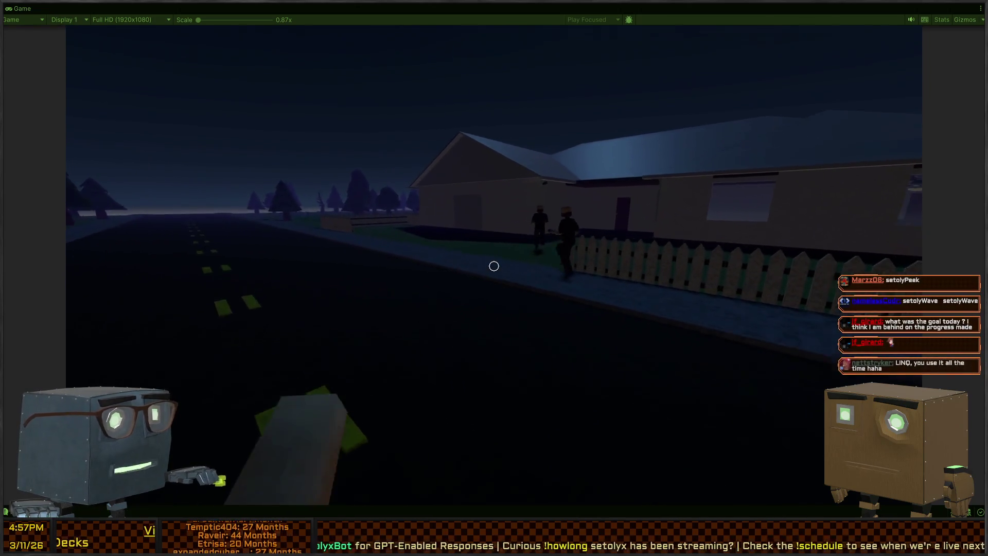
key(w)
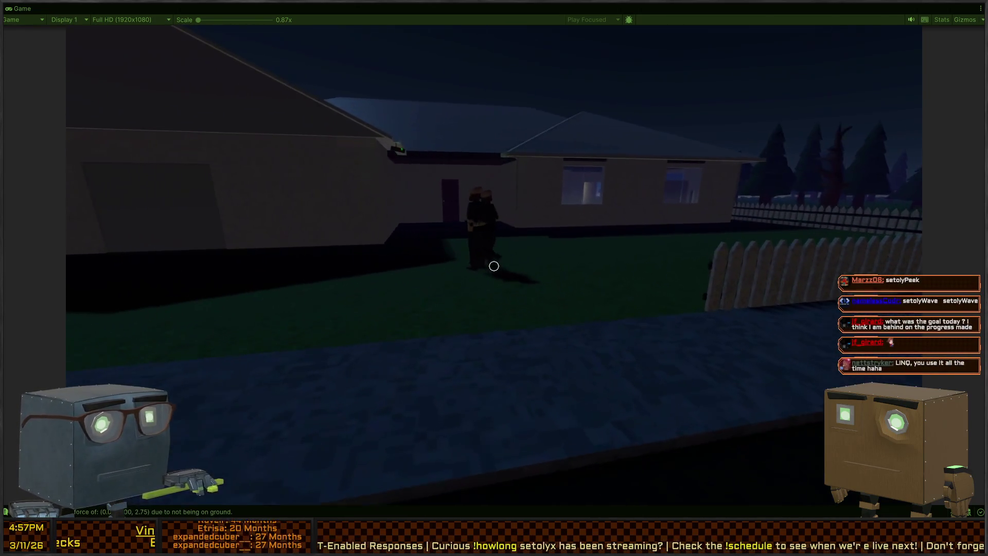
key(w)
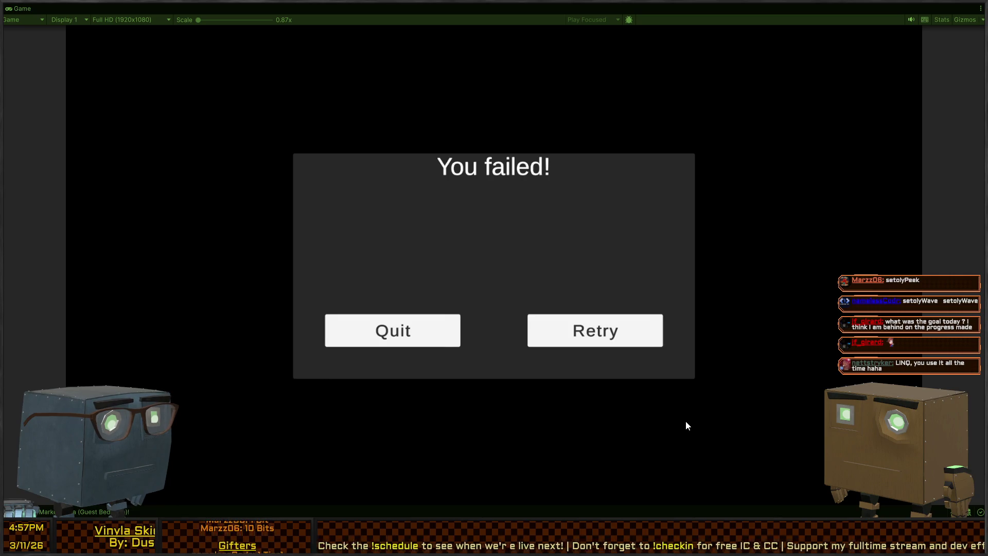
Dismiss the failure screen, restore the full editor layout and bring back the Timeline window.
key(space)
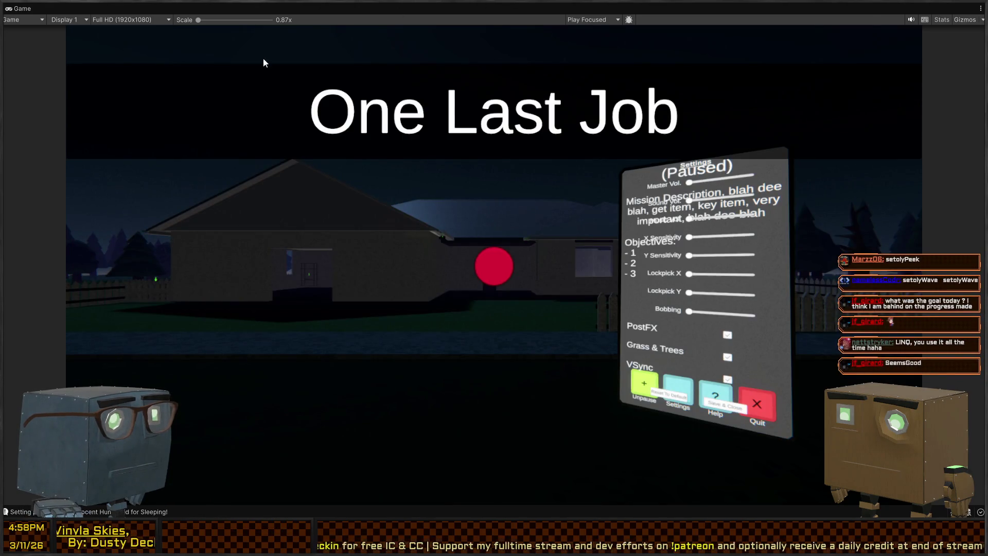
key(shift+space)
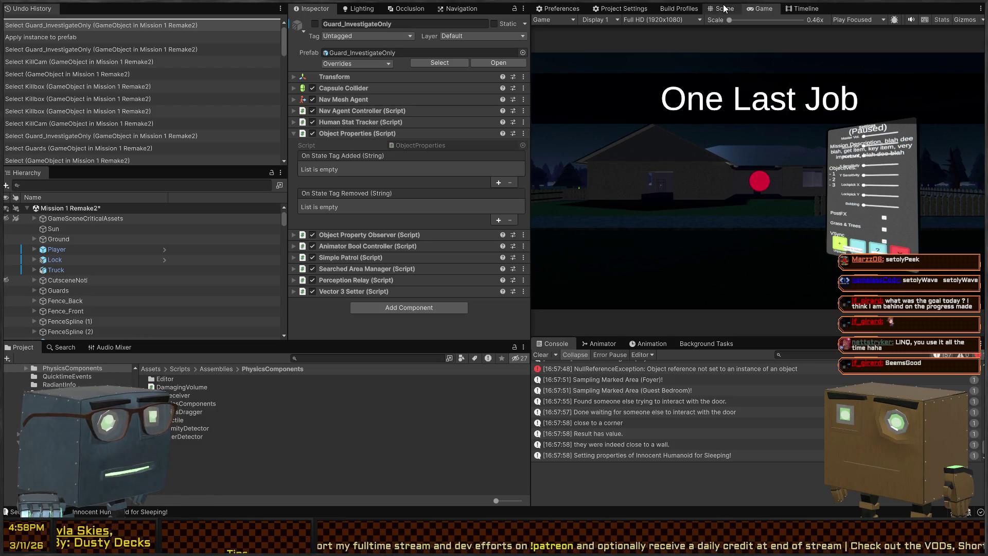
click(798, 7)
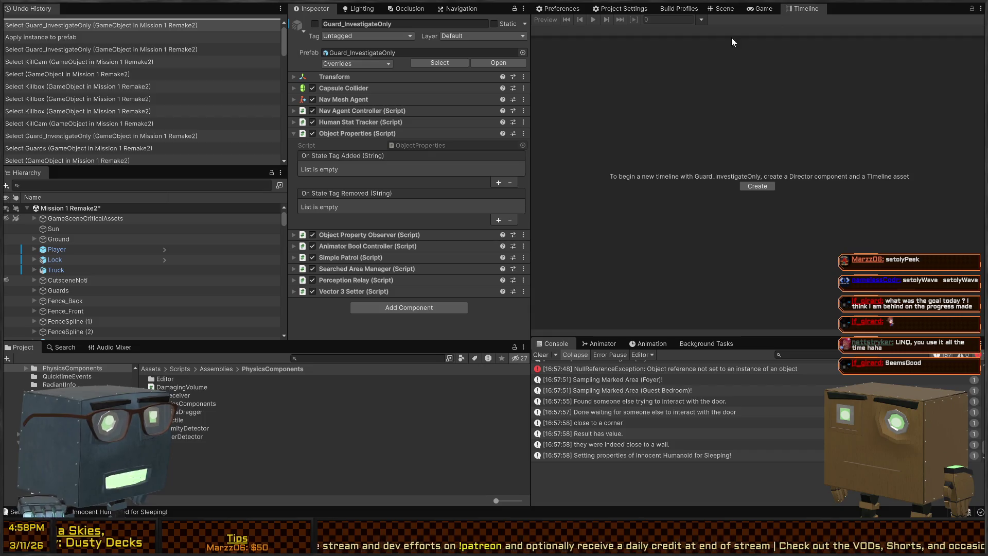
scroll(85, 251, down, 3)
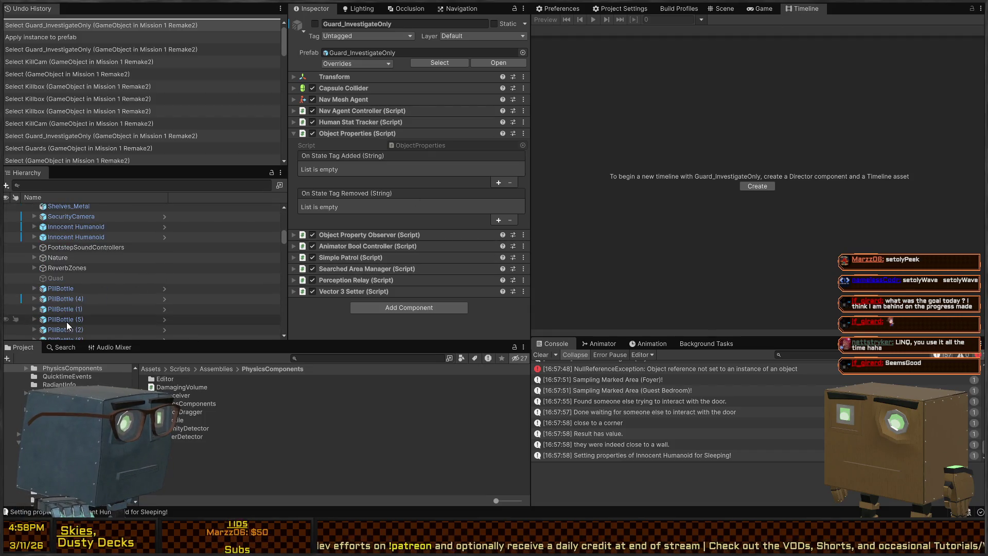
Open the last Guard_InvestigateOnly prefab from Guards and view its Killbox's Playable Director.
scroll(69, 258, up, 3)
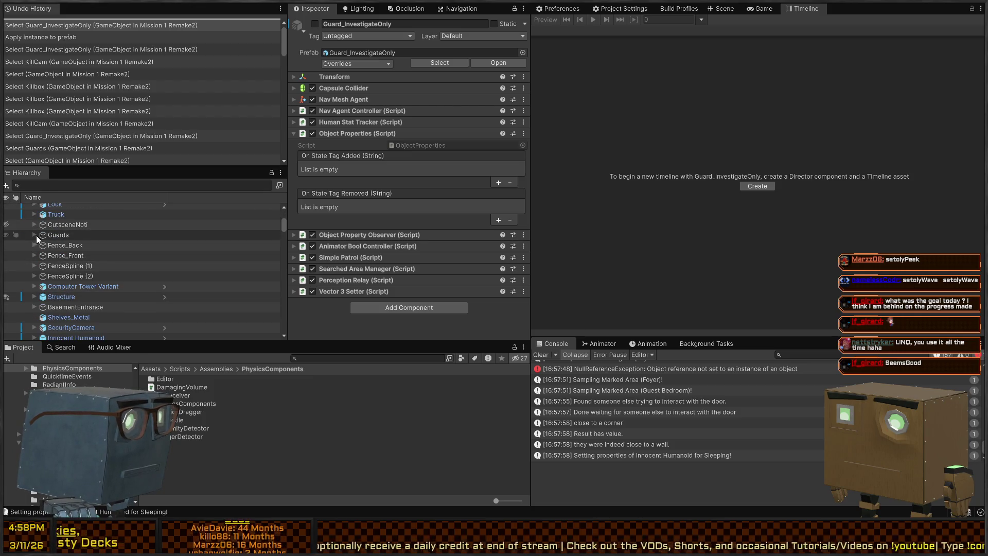
click(34, 235)
click(81, 267)
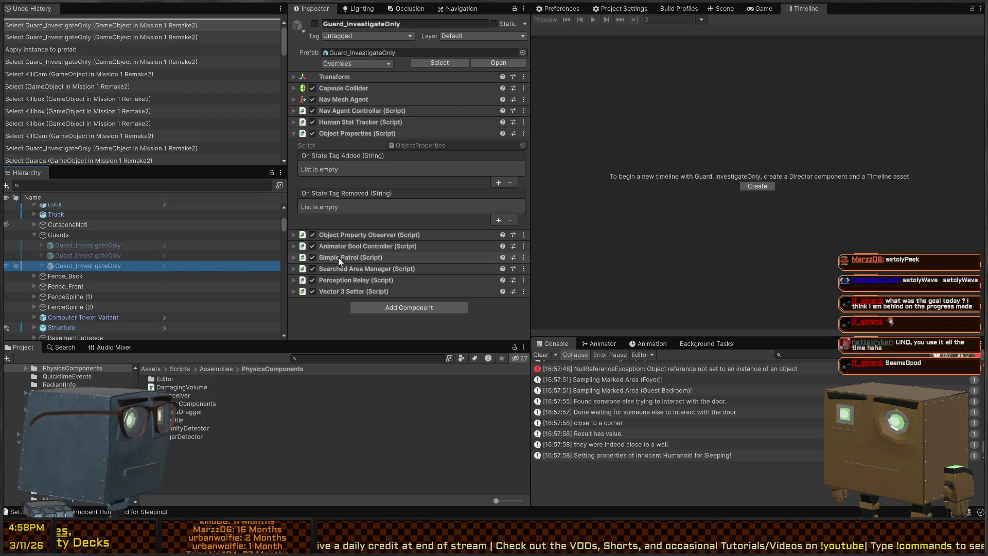
click(164, 266)
scroll(370, 273, down, 10)
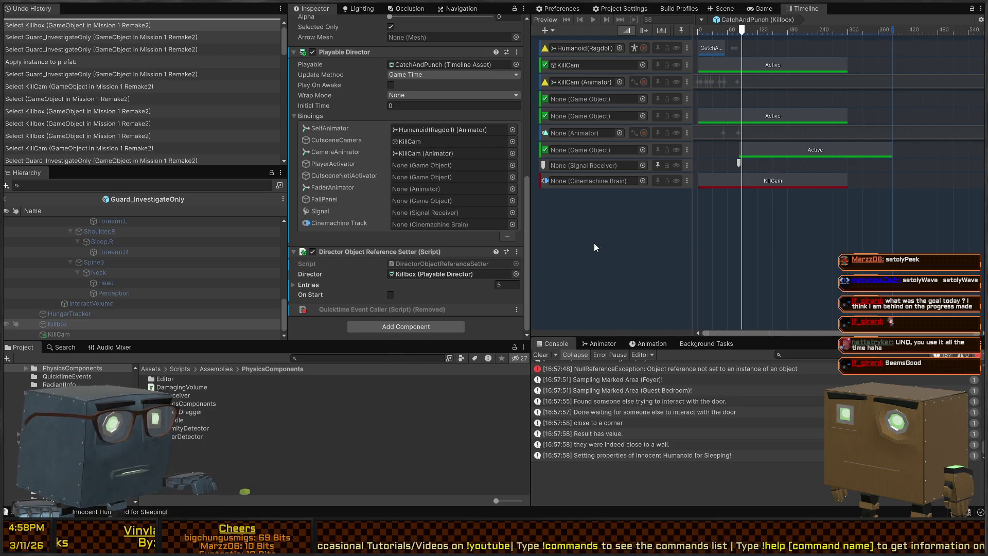
Glance over PauseControl.cs in Rider, then return to Unity.
key(alt+Tab)
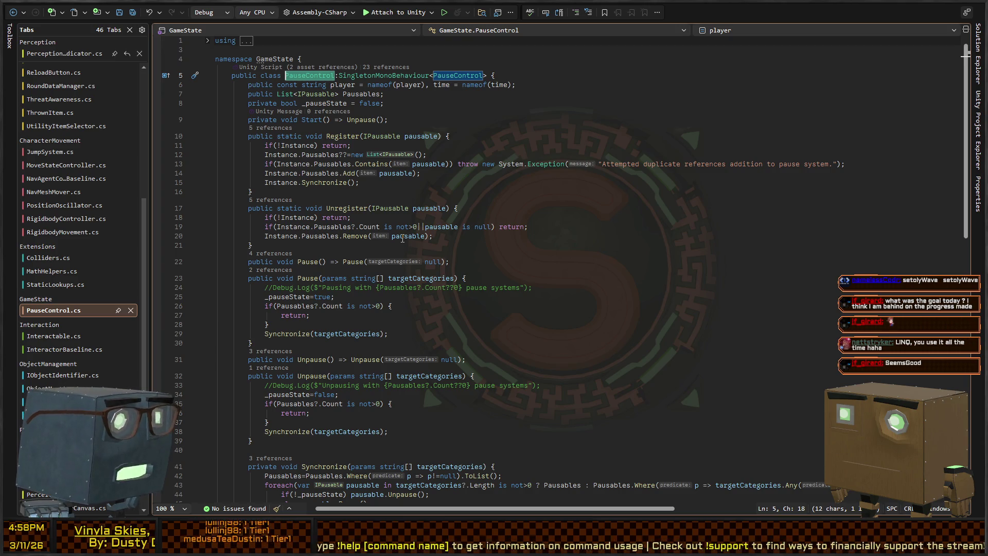
scroll(402, 238, down, 7)
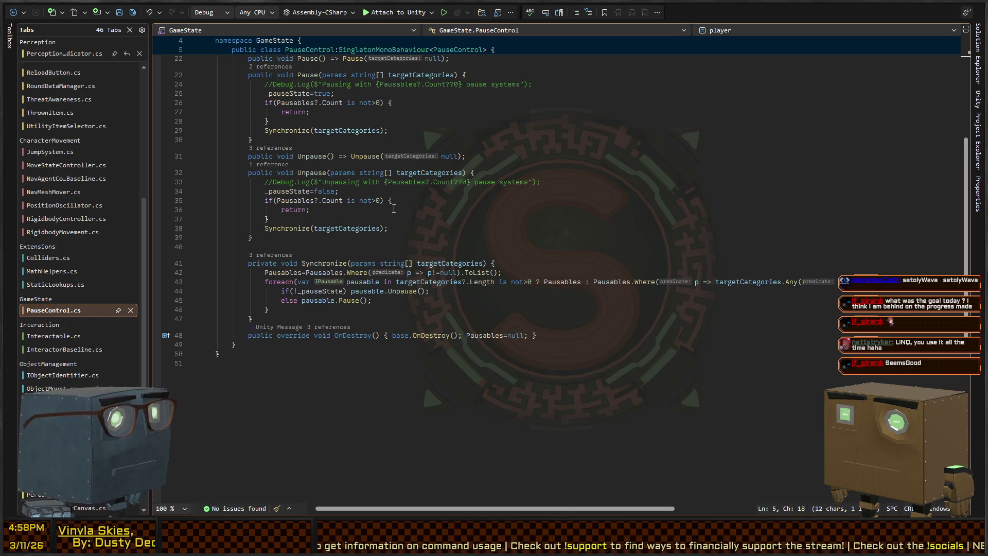
key(alt+Tab)
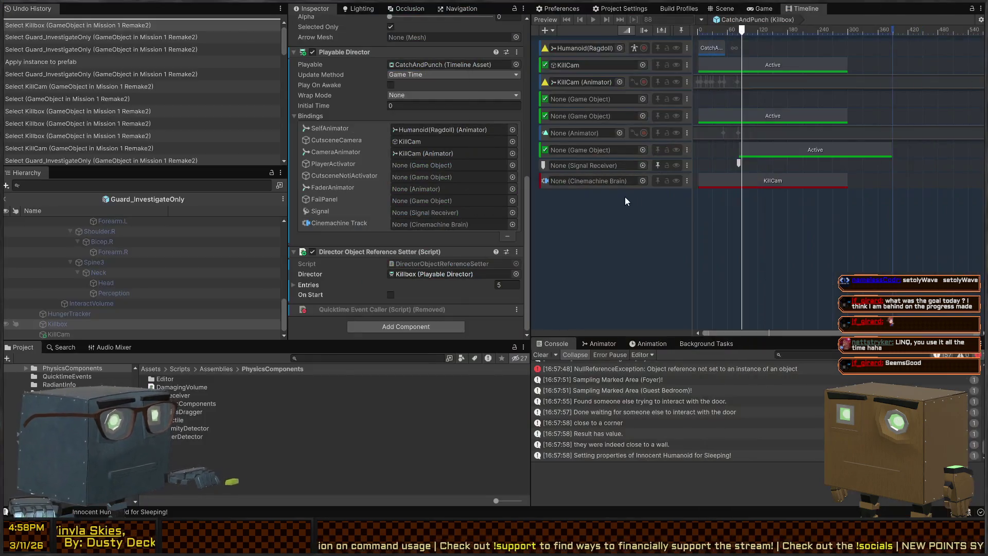
Trim the third Active clip on CatchAndPunch to end at frame 294, matching the others.
click(738, 162)
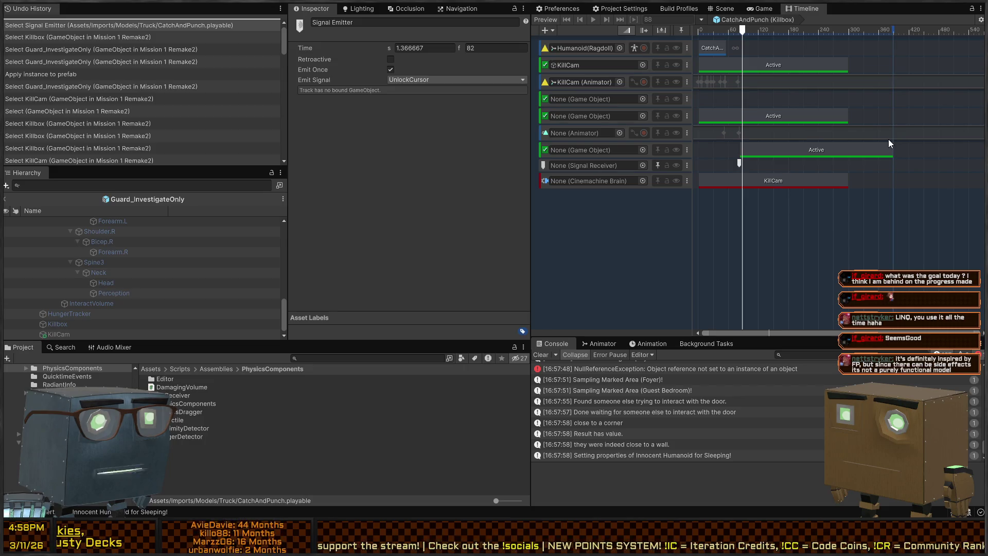
drag(891, 31, 846, 32)
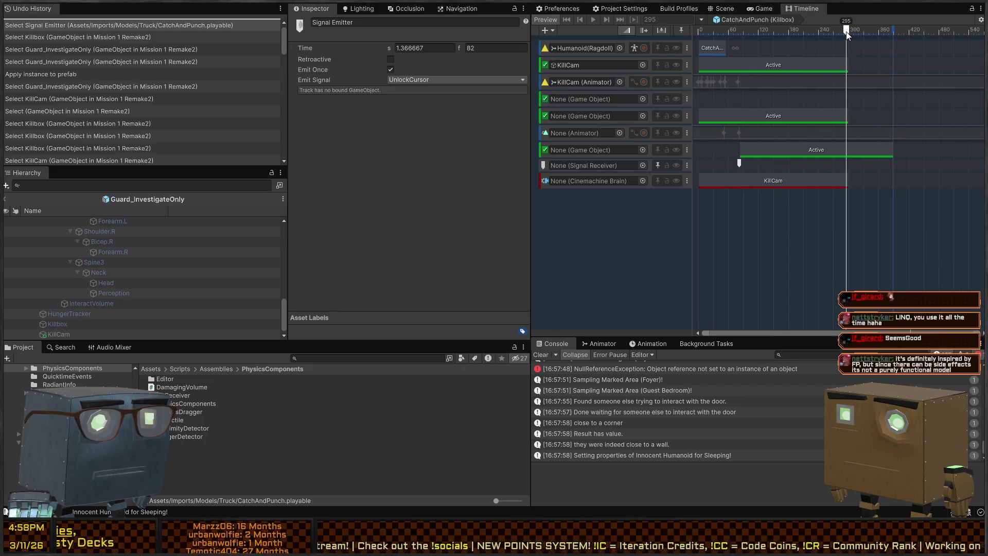
drag(890, 154, 850, 148)
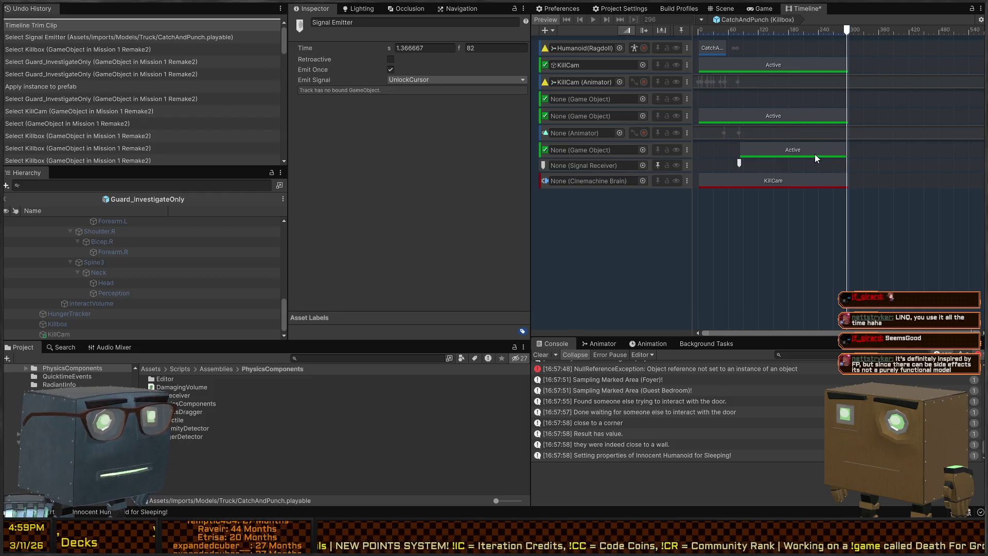
click(895, 44)
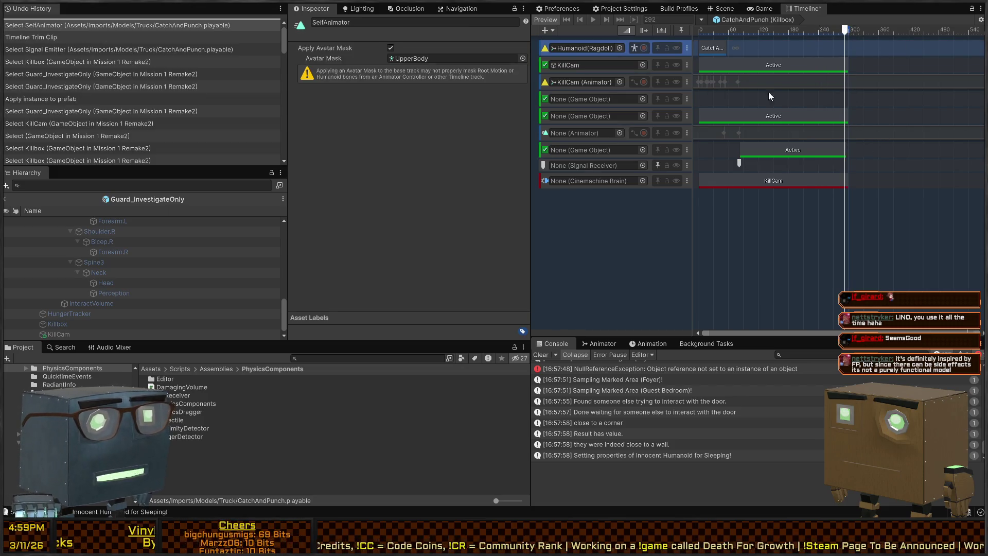
Enter Play mode from the Game view and walk toward the house wall.
click(759, 10)
key(ctrl+p)
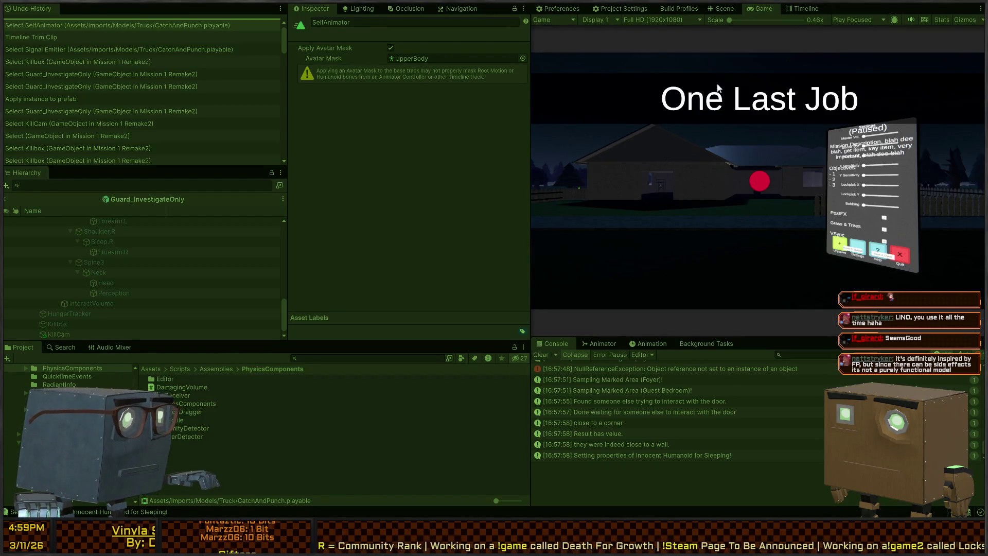
click(713, 97)
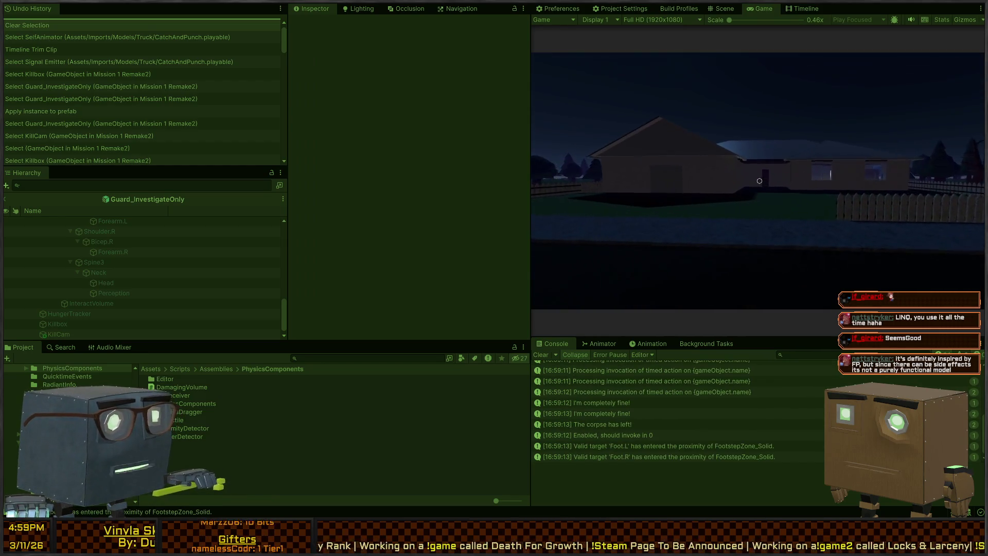
key(w)
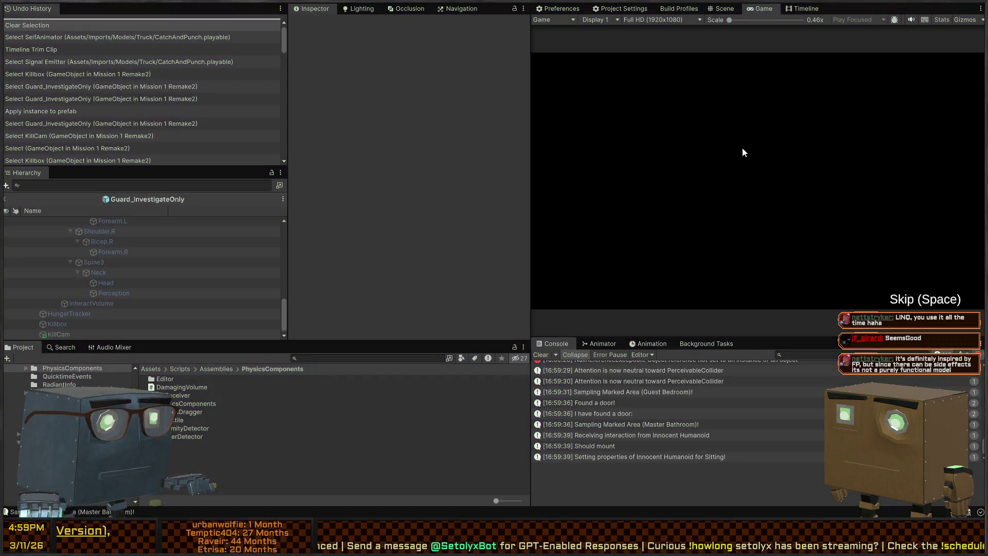
Restart the mission, walk into the house until caught, retry, then stop Play mode.
click(745, 159)
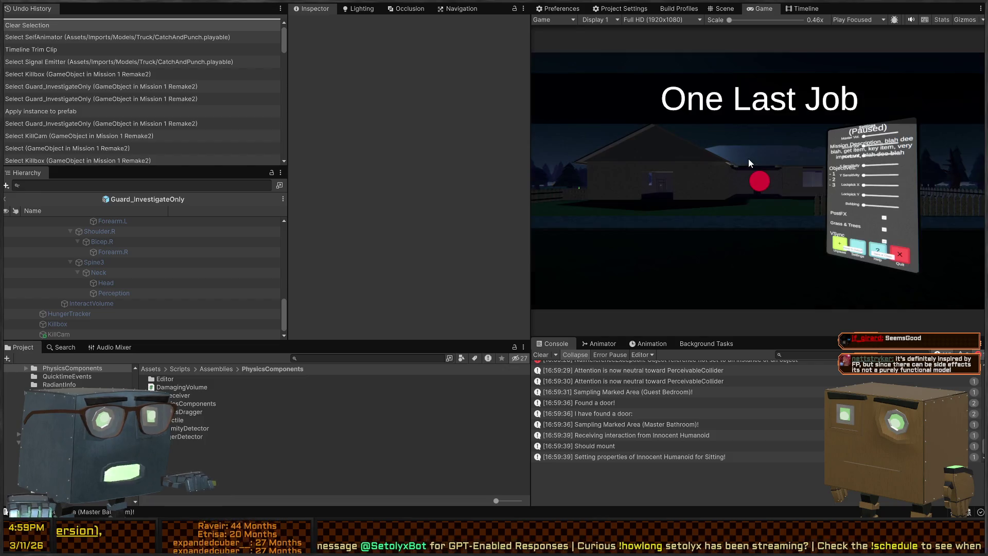
click(714, 169)
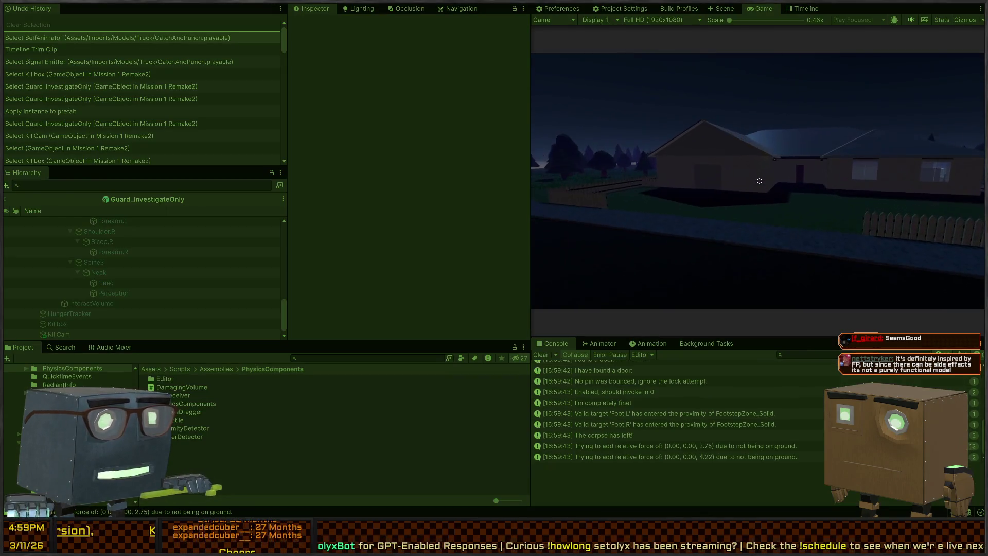
key(w)
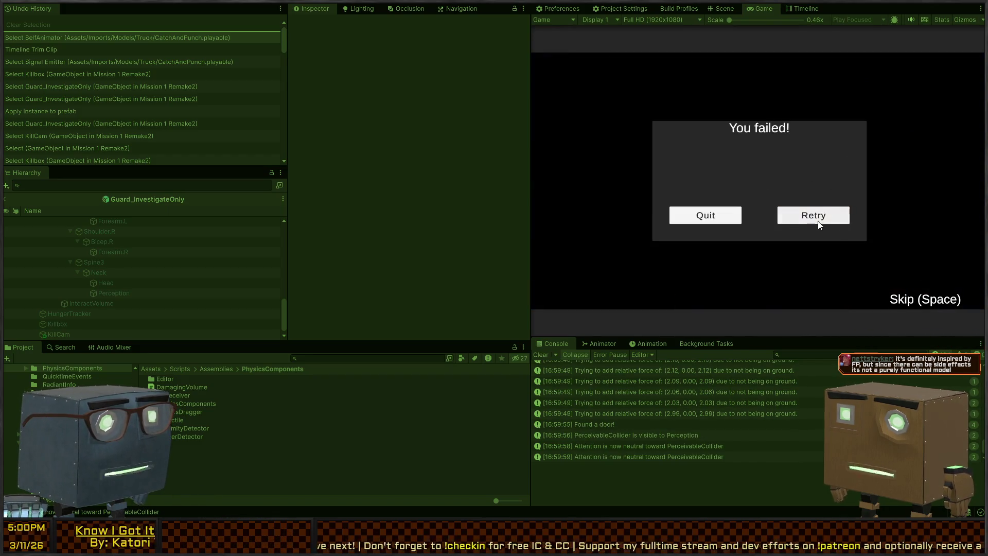
click(818, 221)
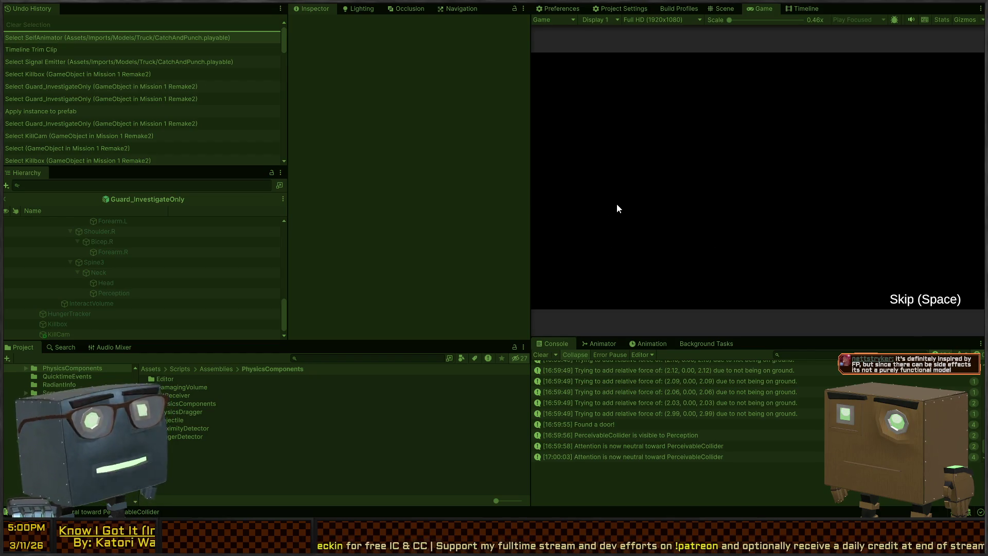
key(ctrl+p)
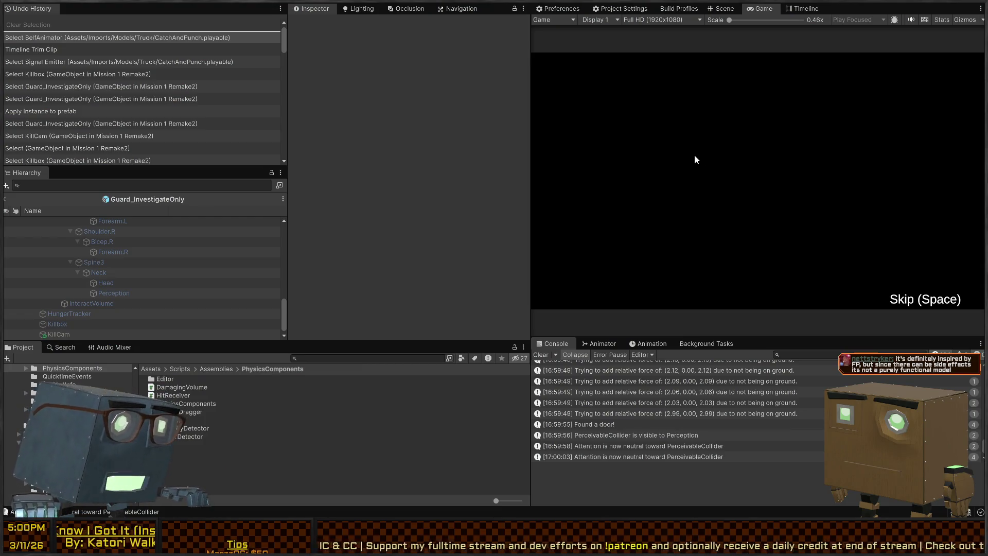
key(space)
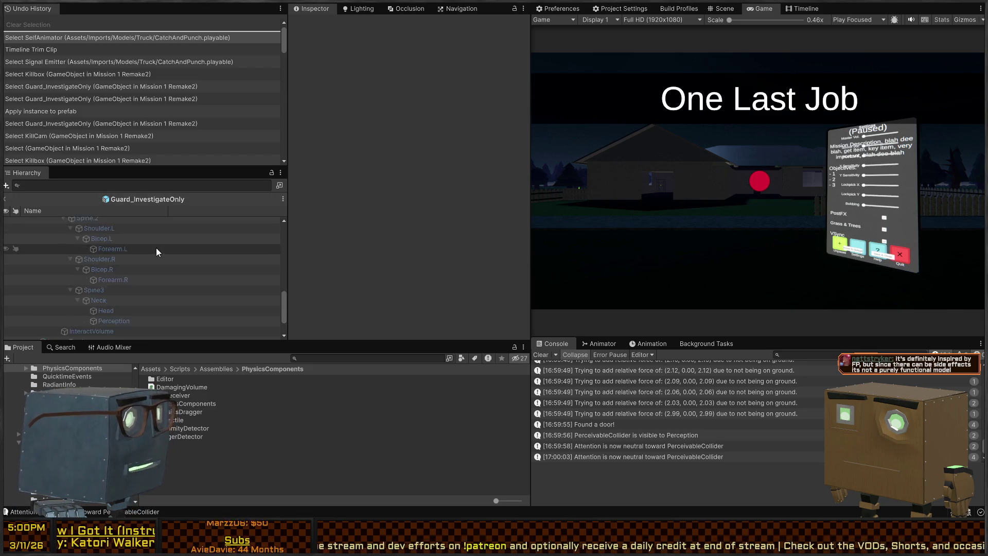
In the Guard prefab, compare the Killbox and HungerTracker components.
scroll(159, 281, up, 6)
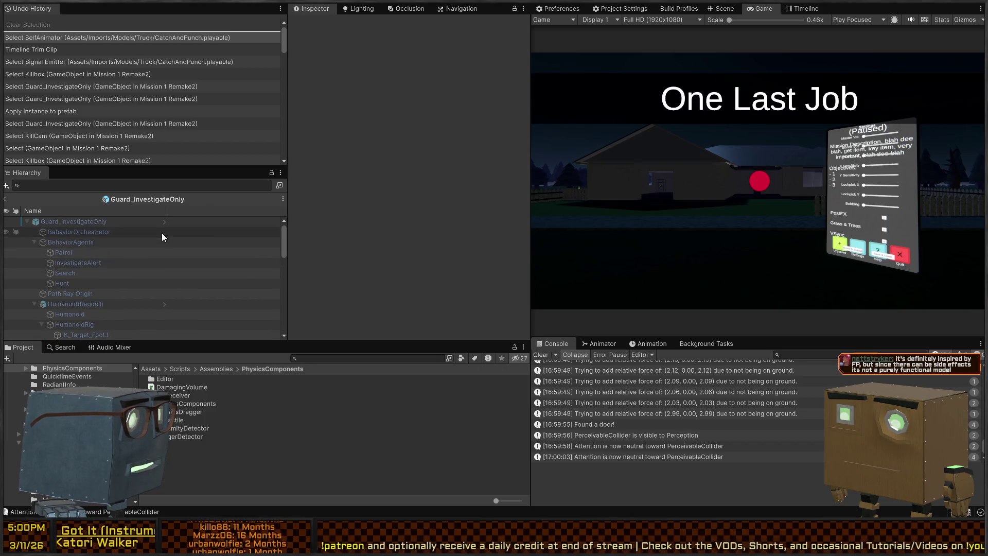
click(161, 221)
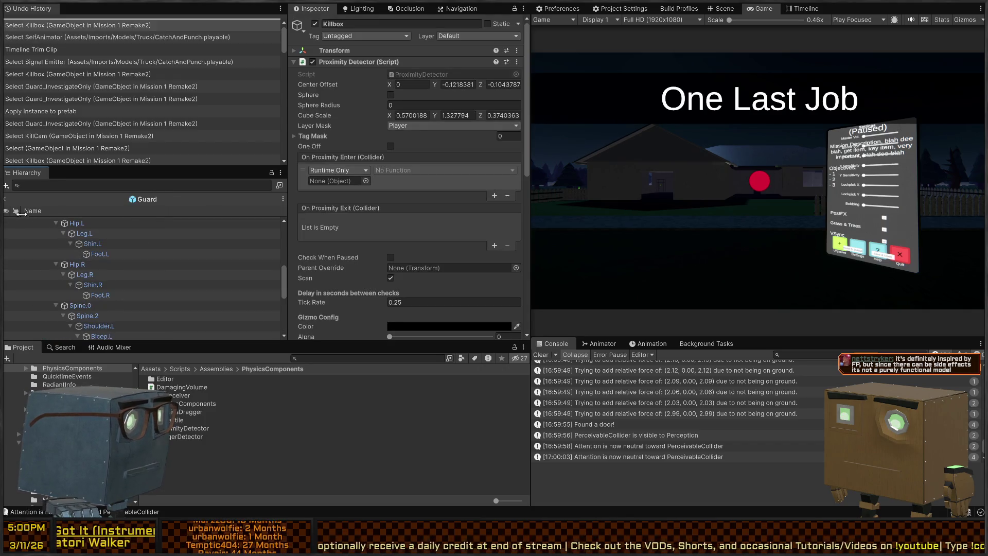
scroll(145, 280, down, 5)
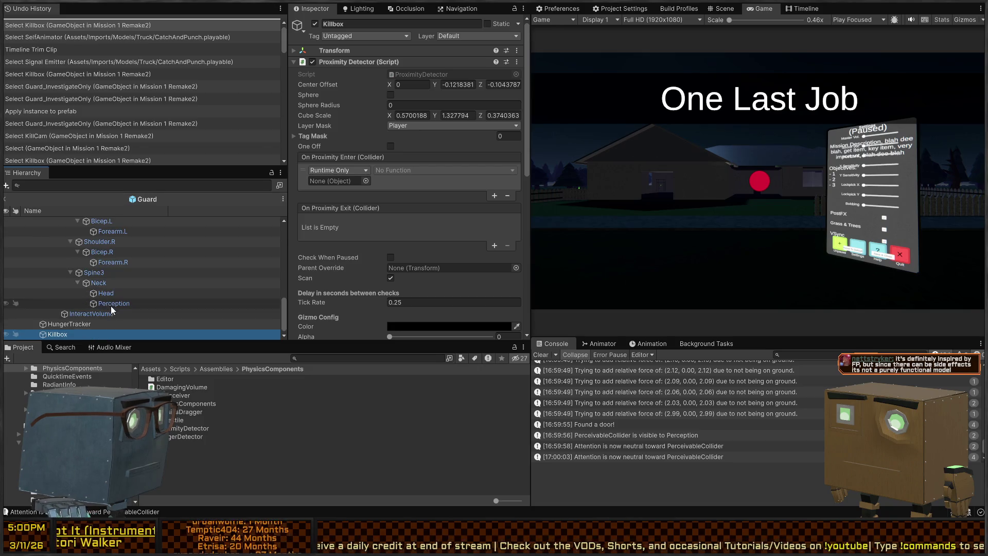
click(94, 324)
click(67, 333)
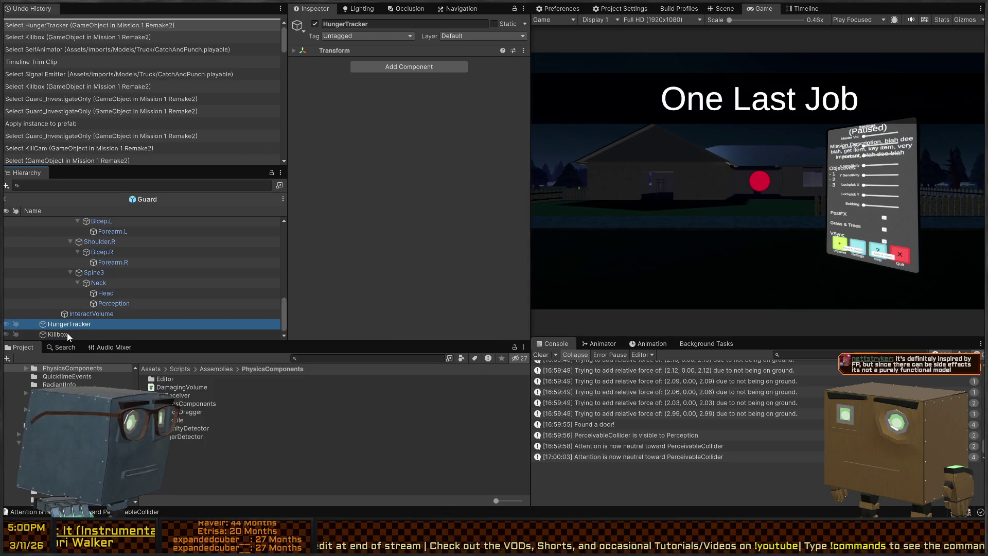
scroll(361, 219, down, 4)
scroll(374, 215, down, 3)
scroll(360, 222, up, 2)
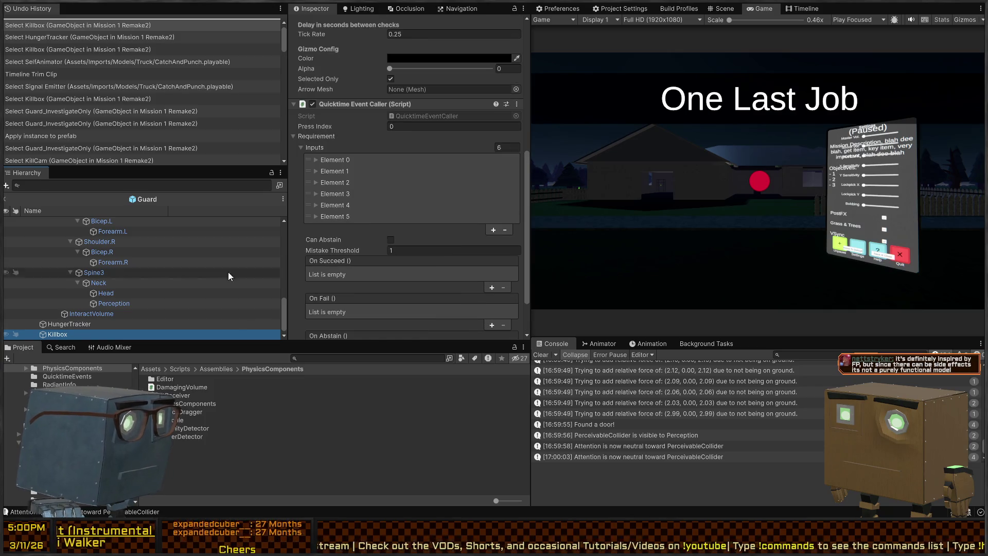
click(68, 324)
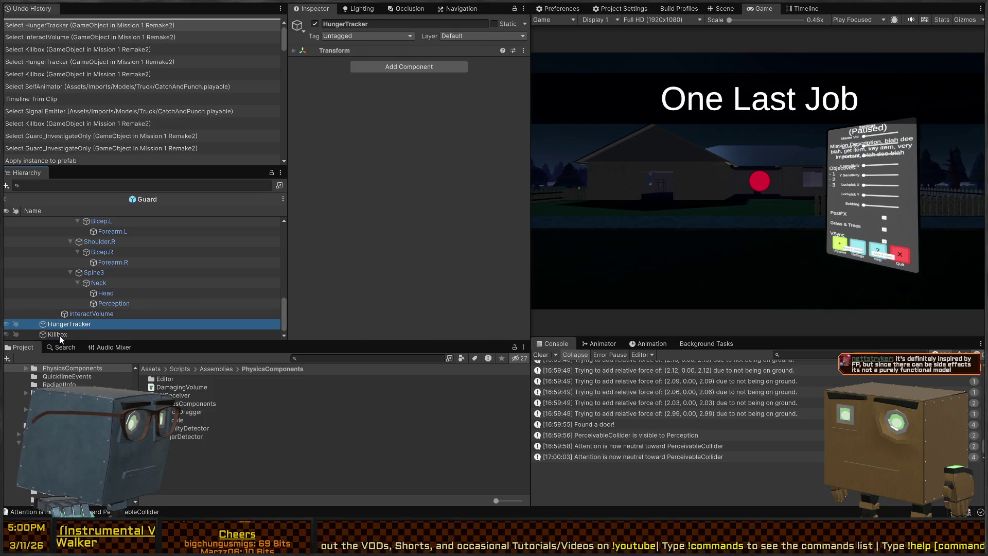
click(64, 334)
scroll(352, 193, down, 6)
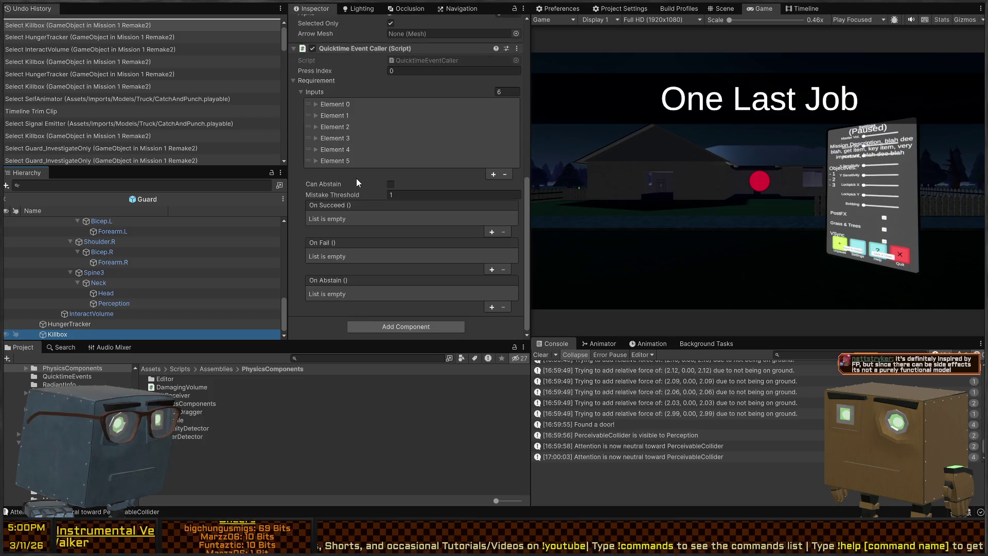
scroll(360, 175, up, 6)
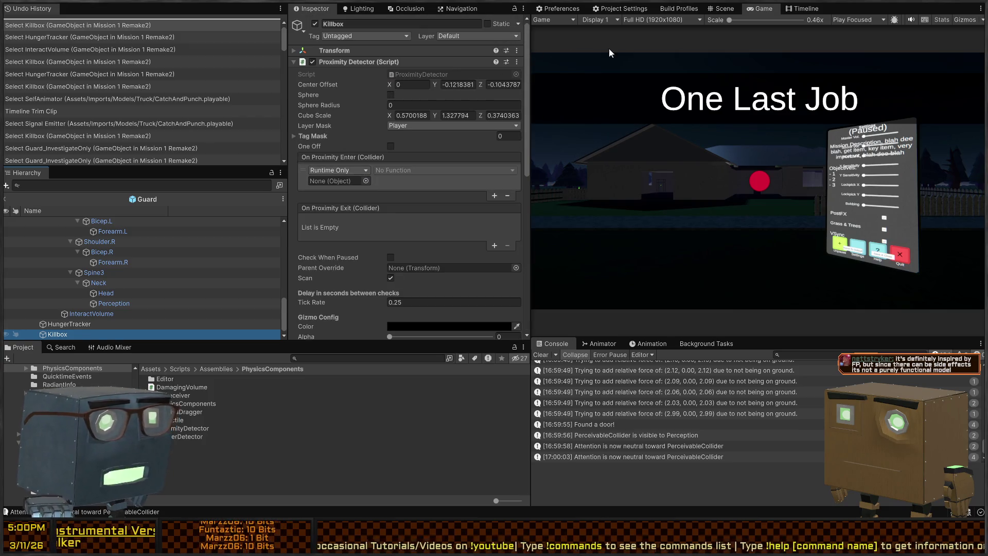
scroll(67, 232, up, 10)
Save and exit the Guard prefab, then show the scene Killbox's Playable Director.
click(6, 200)
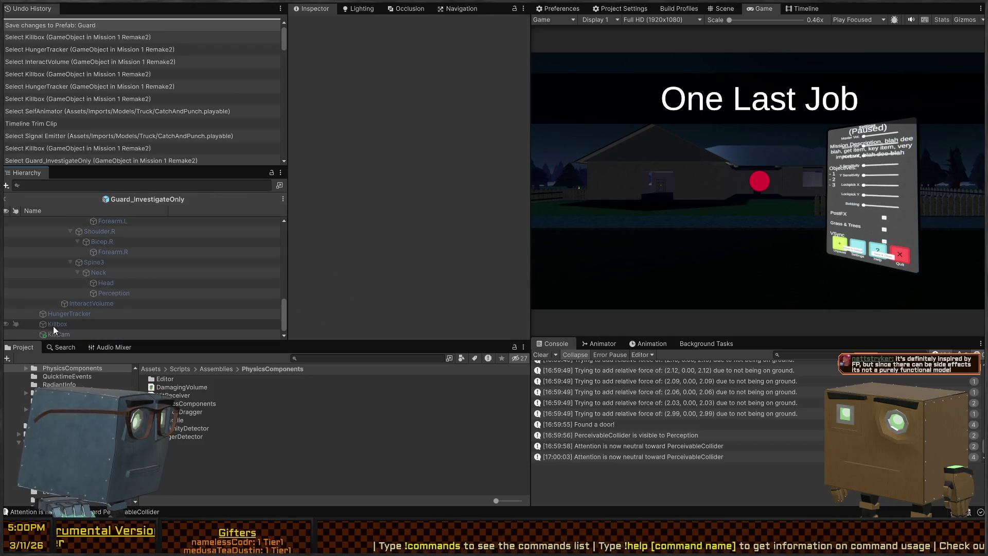
click(64, 323)
scroll(366, 103, down, 10)
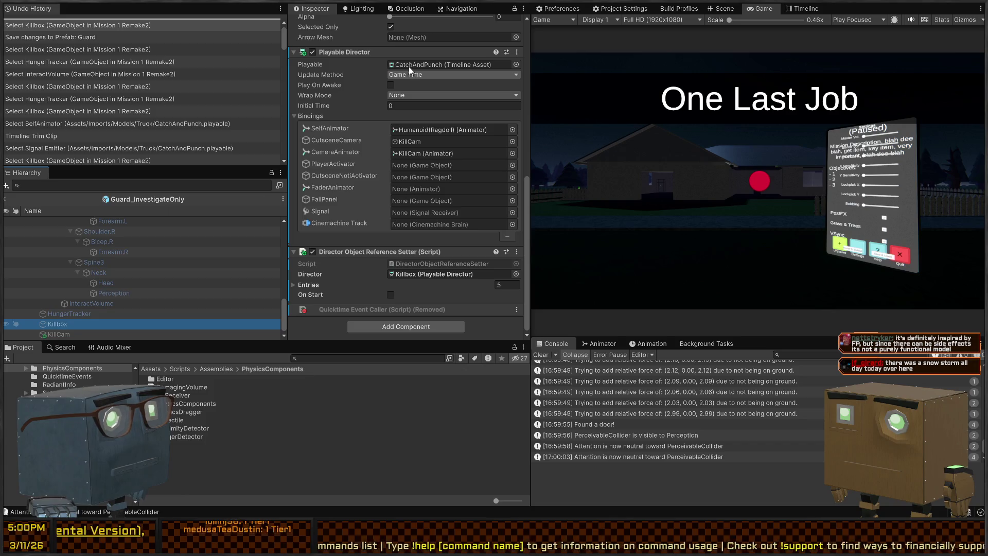
Set the Killbox director to Unscaled Game Time, tick the reference setter's On Start, and play.
click(425, 107)
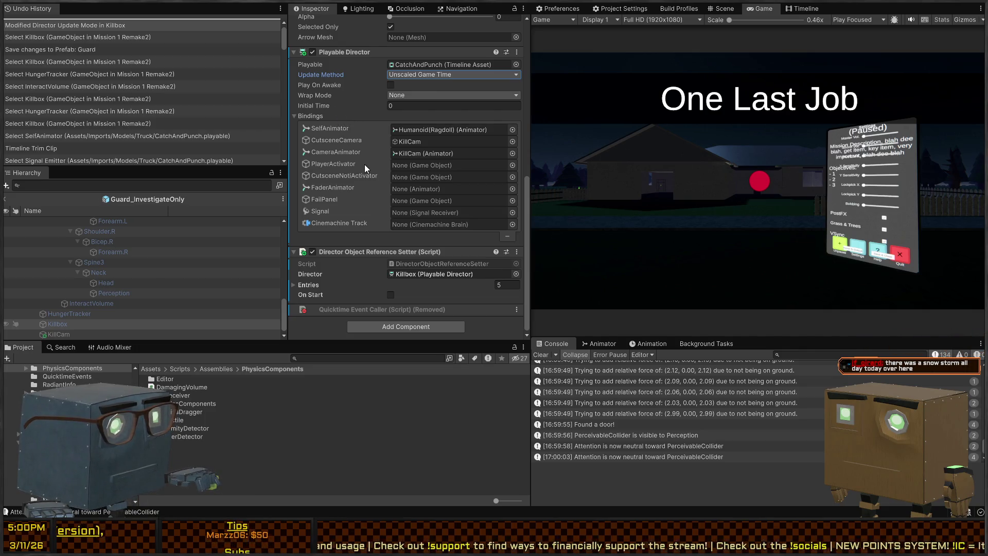
click(308, 284)
scroll(315, 275, down, 3)
scroll(316, 258, down, 3)
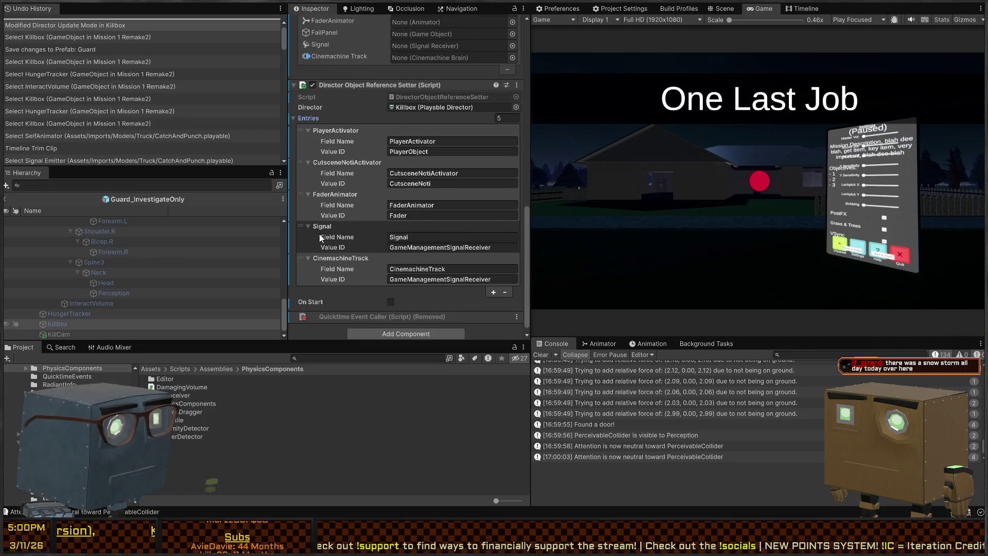
scroll(319, 217, up, 3)
click(313, 168)
click(393, 294)
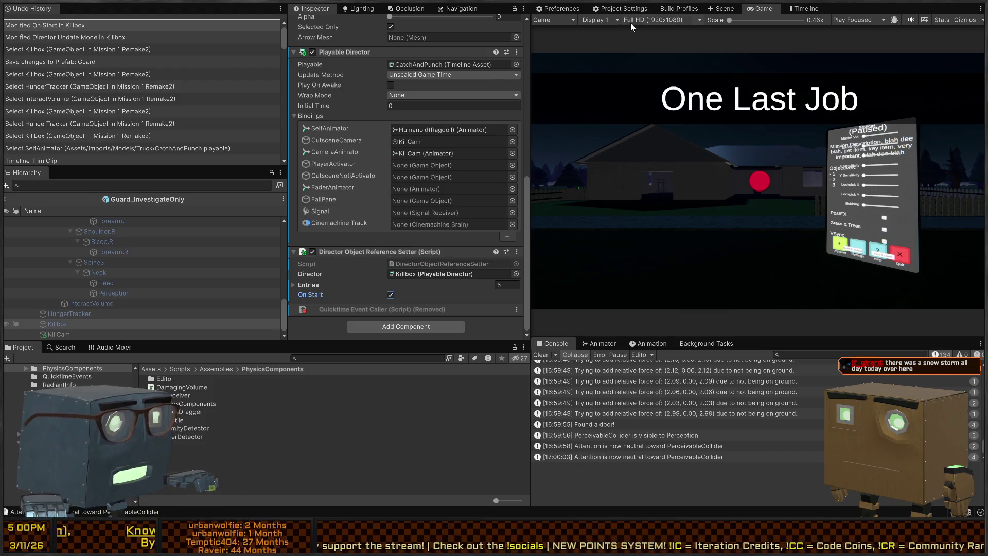
key(ctrl+p)
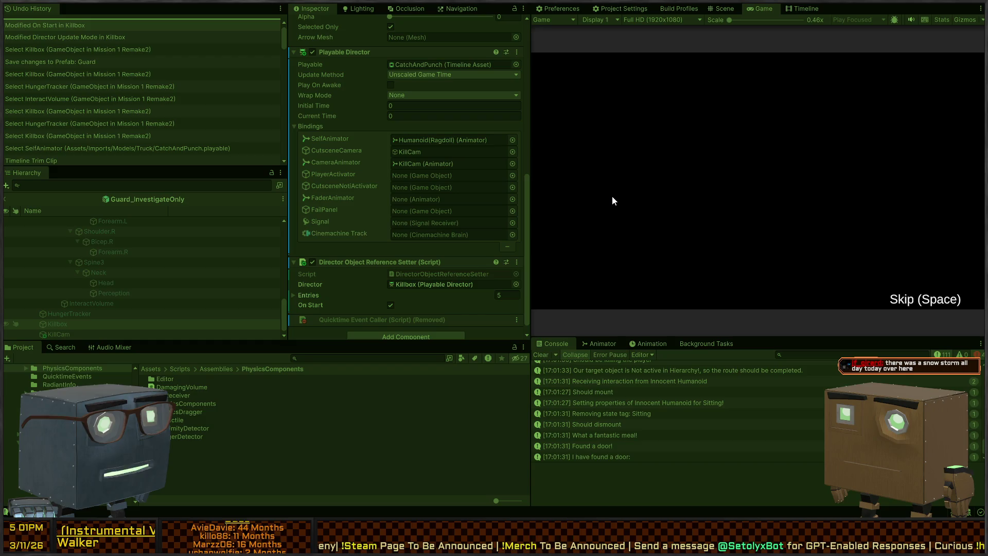
Open the 'Should be killing the player' log's stack trace and source in Rider, then return.
scroll(636, 406, up, 3)
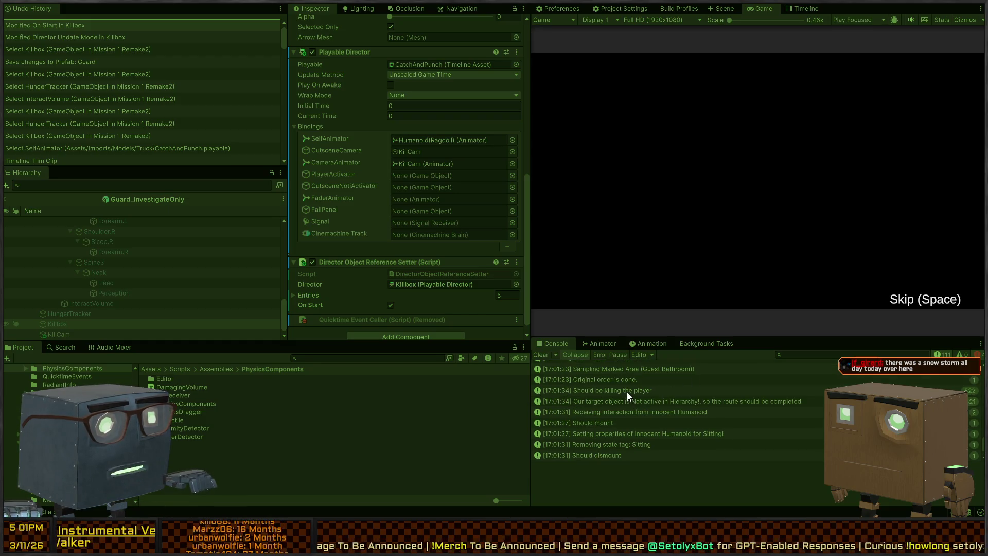
click(626, 390)
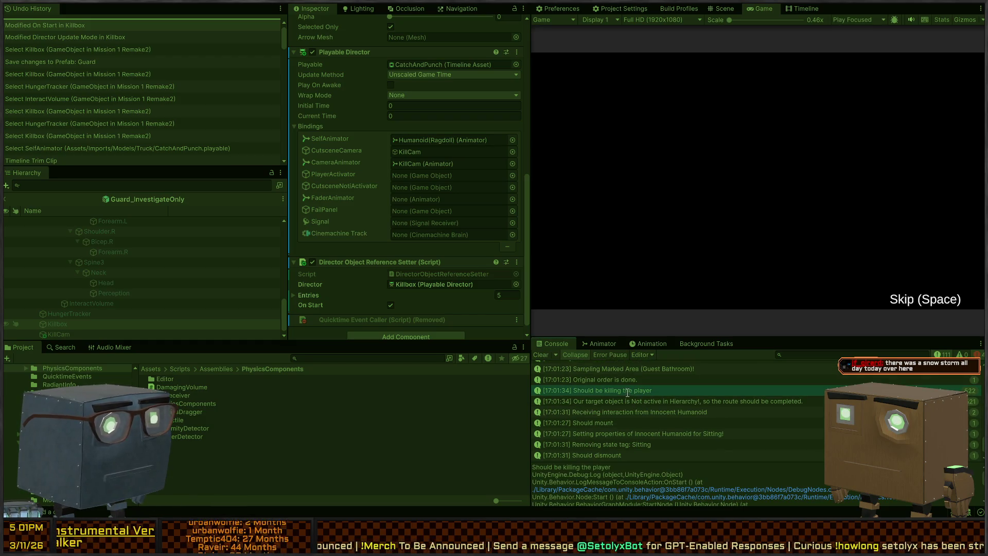
double_click(626, 392)
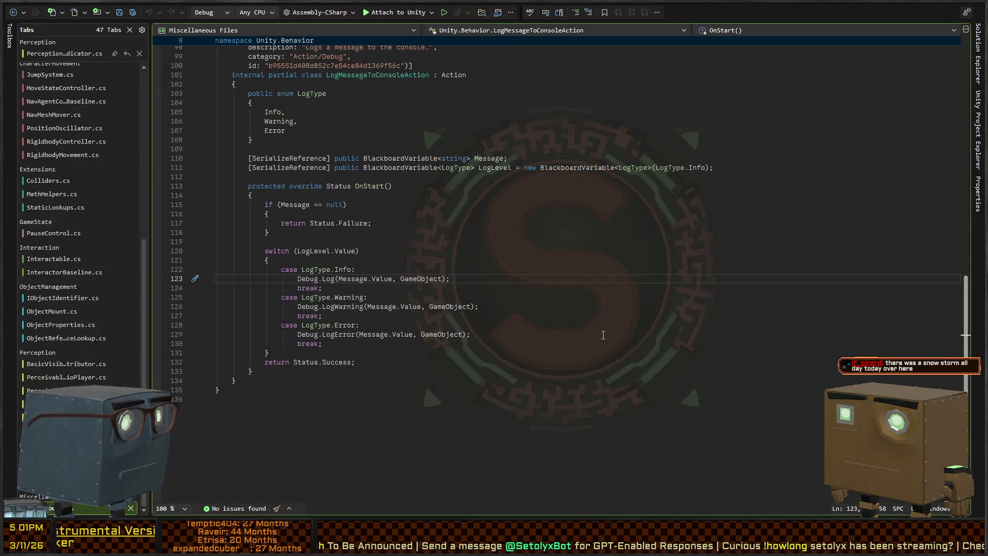
key(alt+Tab)
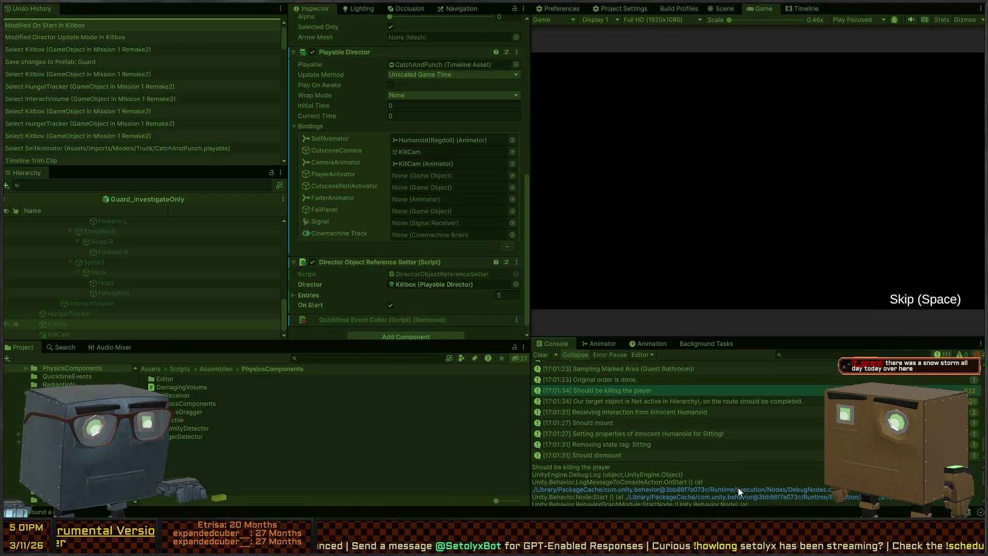
scroll(737, 490, down, 1)
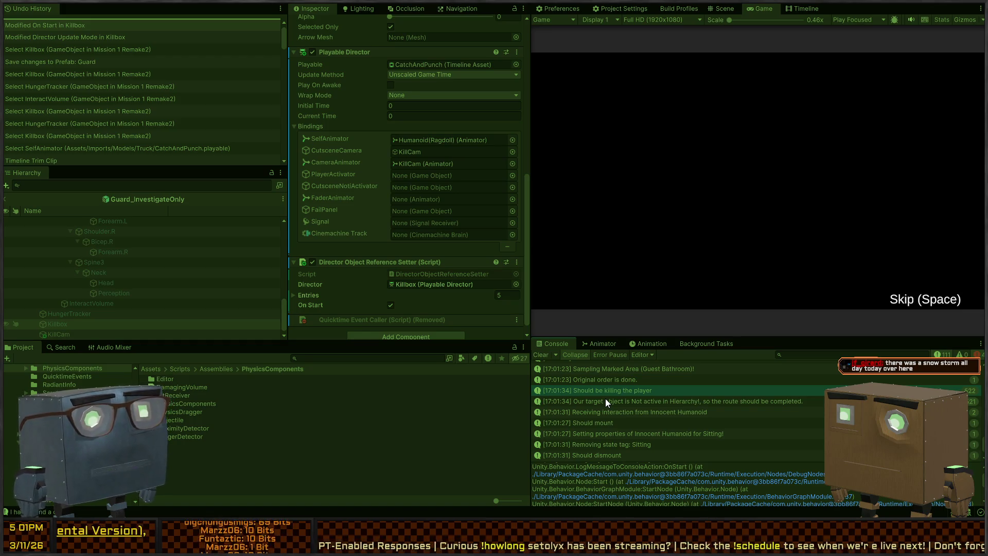
Exit Play mode with Ctrl+P, keeping the Killbox's director settings.
key(ctrl+p)
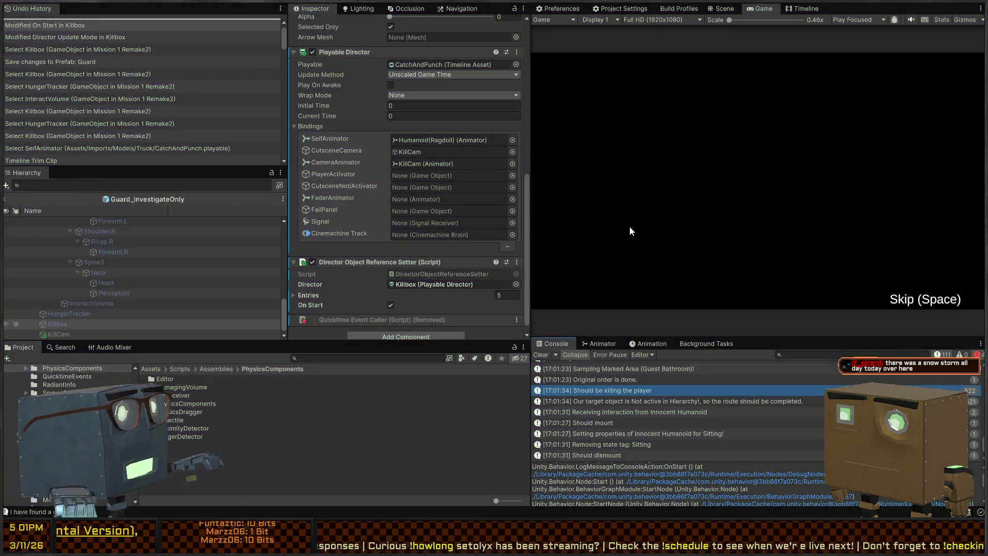